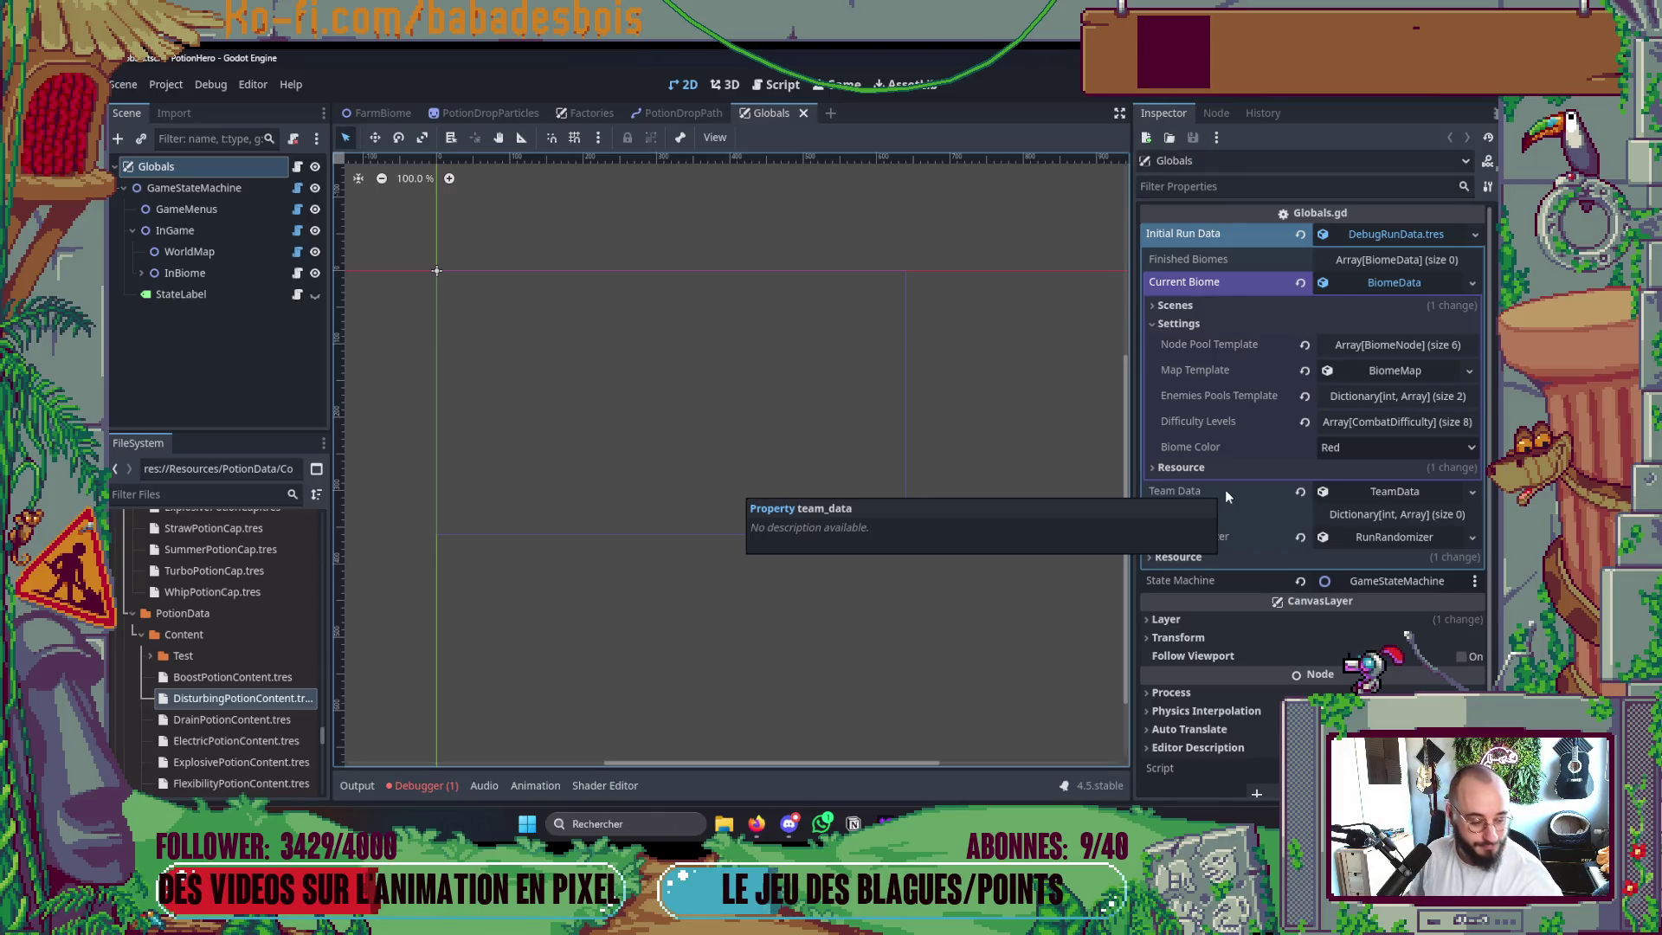
Expand the BiomeMap template in the Inspector to list its eight Steps.
{"action": "left_click", "coordinate": [1393, 371]}
{"action": "left_click", "coordinate": [1393, 371]}
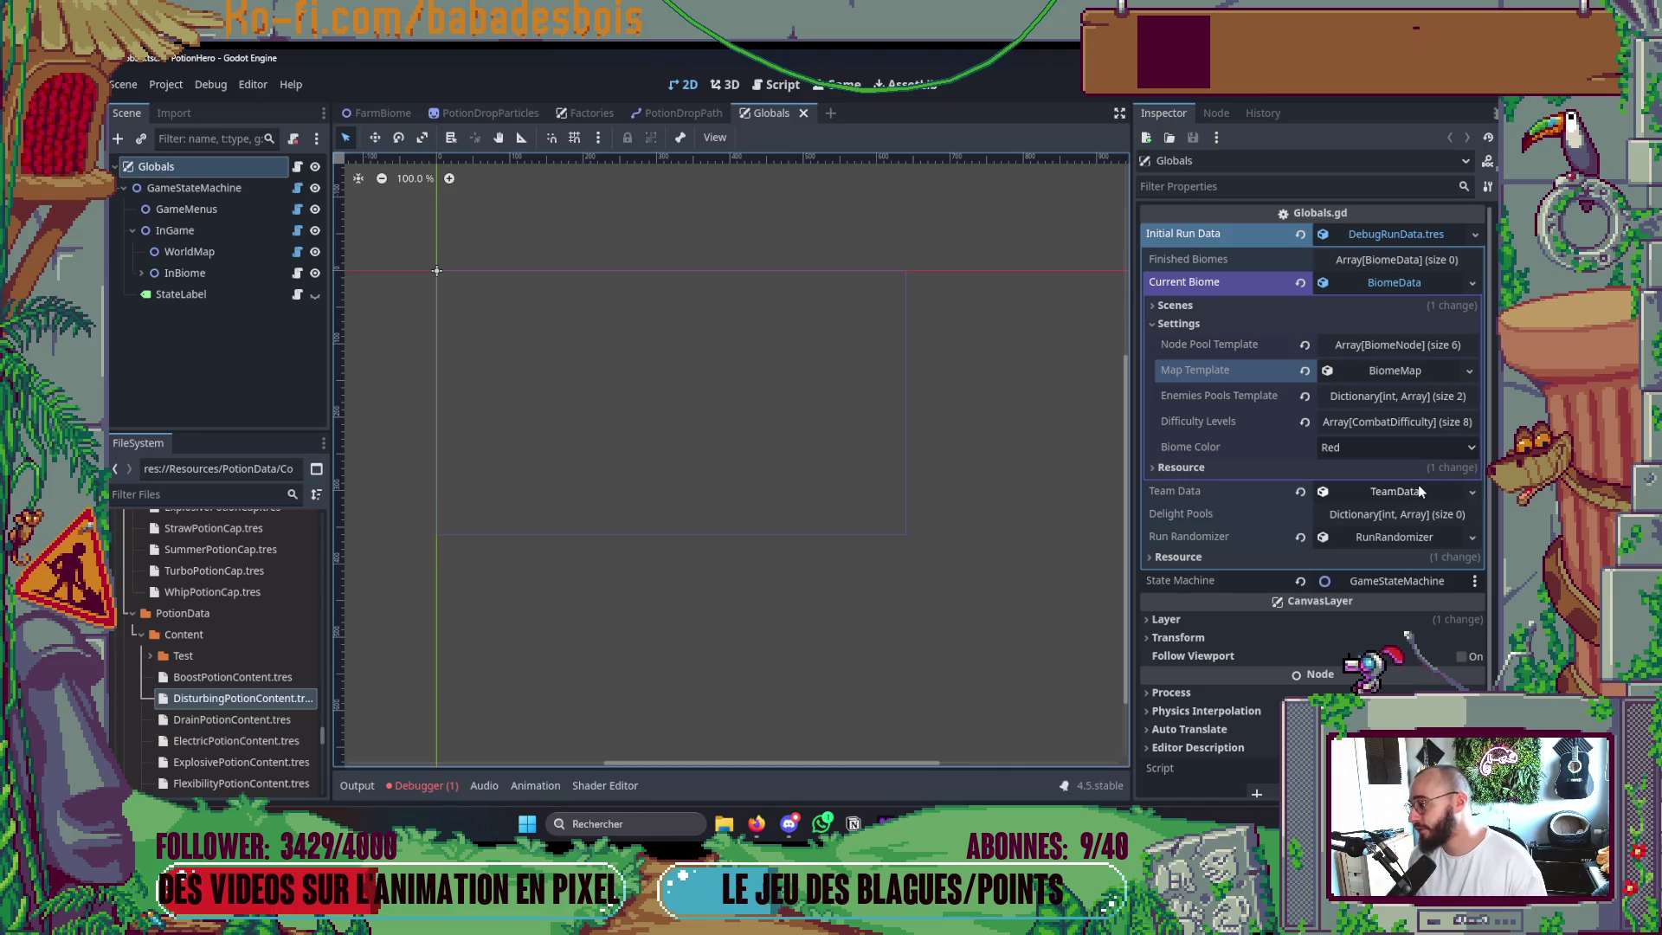
{"action": "left_click", "coordinate": [1397, 377]}
{"action": "left_click", "coordinate": [1397, 377]}
{"action": "left_click", "coordinate": [1397, 381]}
{"action": "left_click", "coordinate": [1402, 395]}
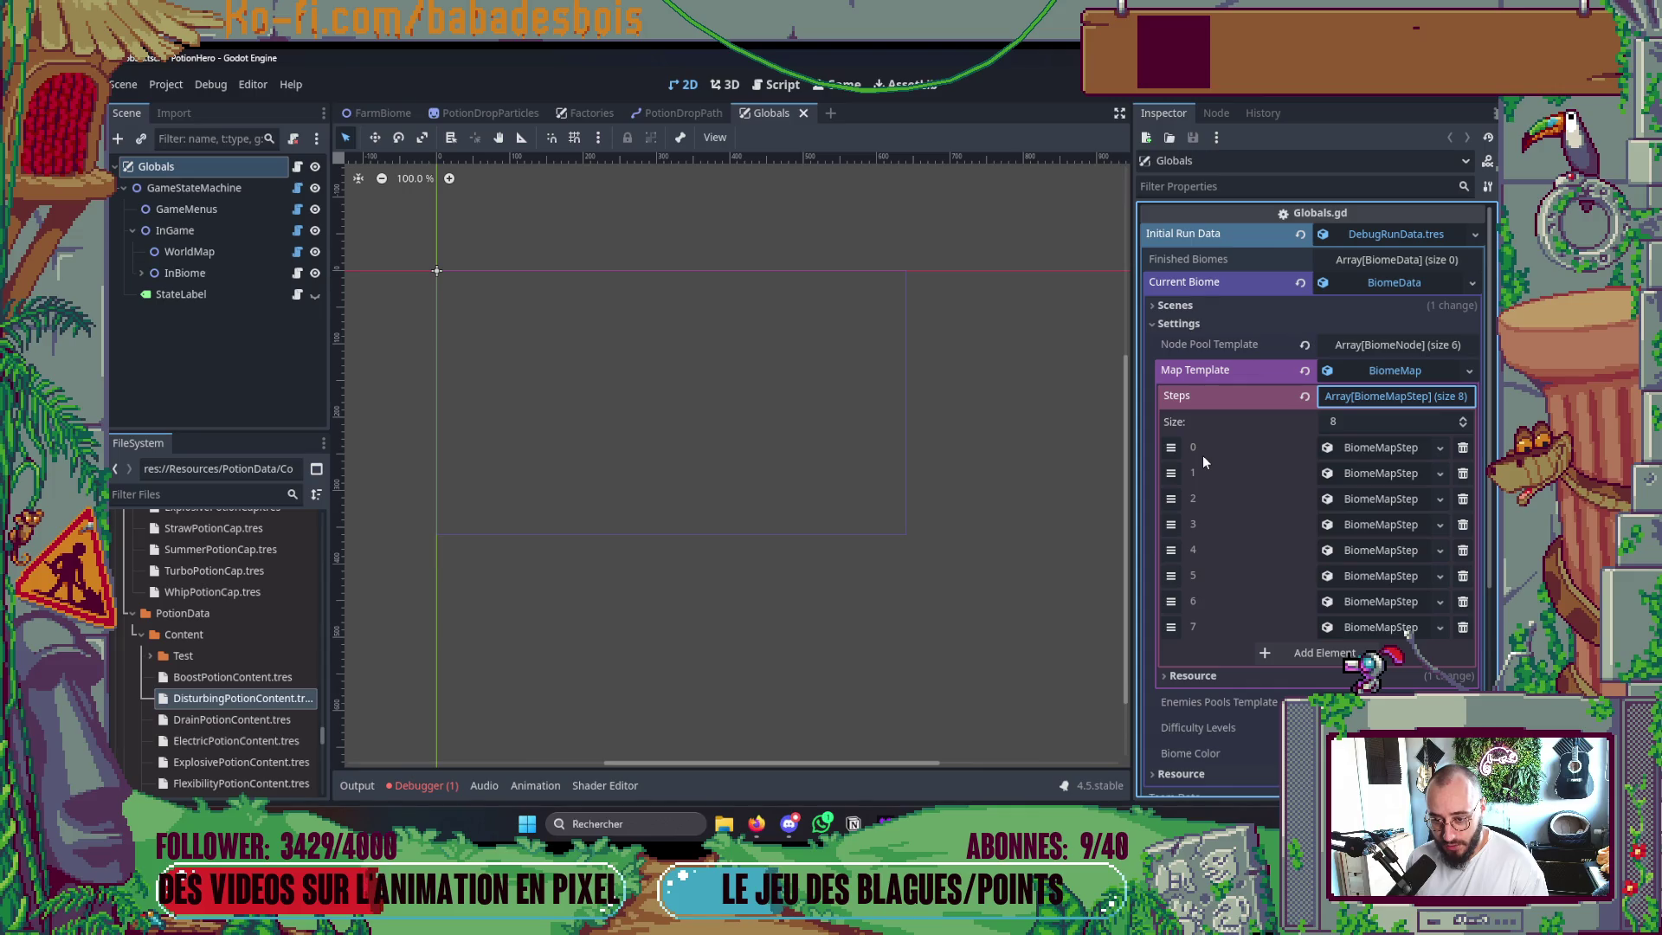
Check the Nodes arrays of map steps 1 and 2, then run the project with F5.
{"action": "left_click", "coordinate": [1364, 475]}
{"action": "left_click", "coordinate": [1362, 499]}
{"action": "left_click", "coordinate": [1363, 499]}
{"action": "left_click", "coordinate": [1349, 502]}
{"action": "left_click", "coordinate": [1349, 503]}
{"action": "left_click", "coordinate": [1354, 498]}
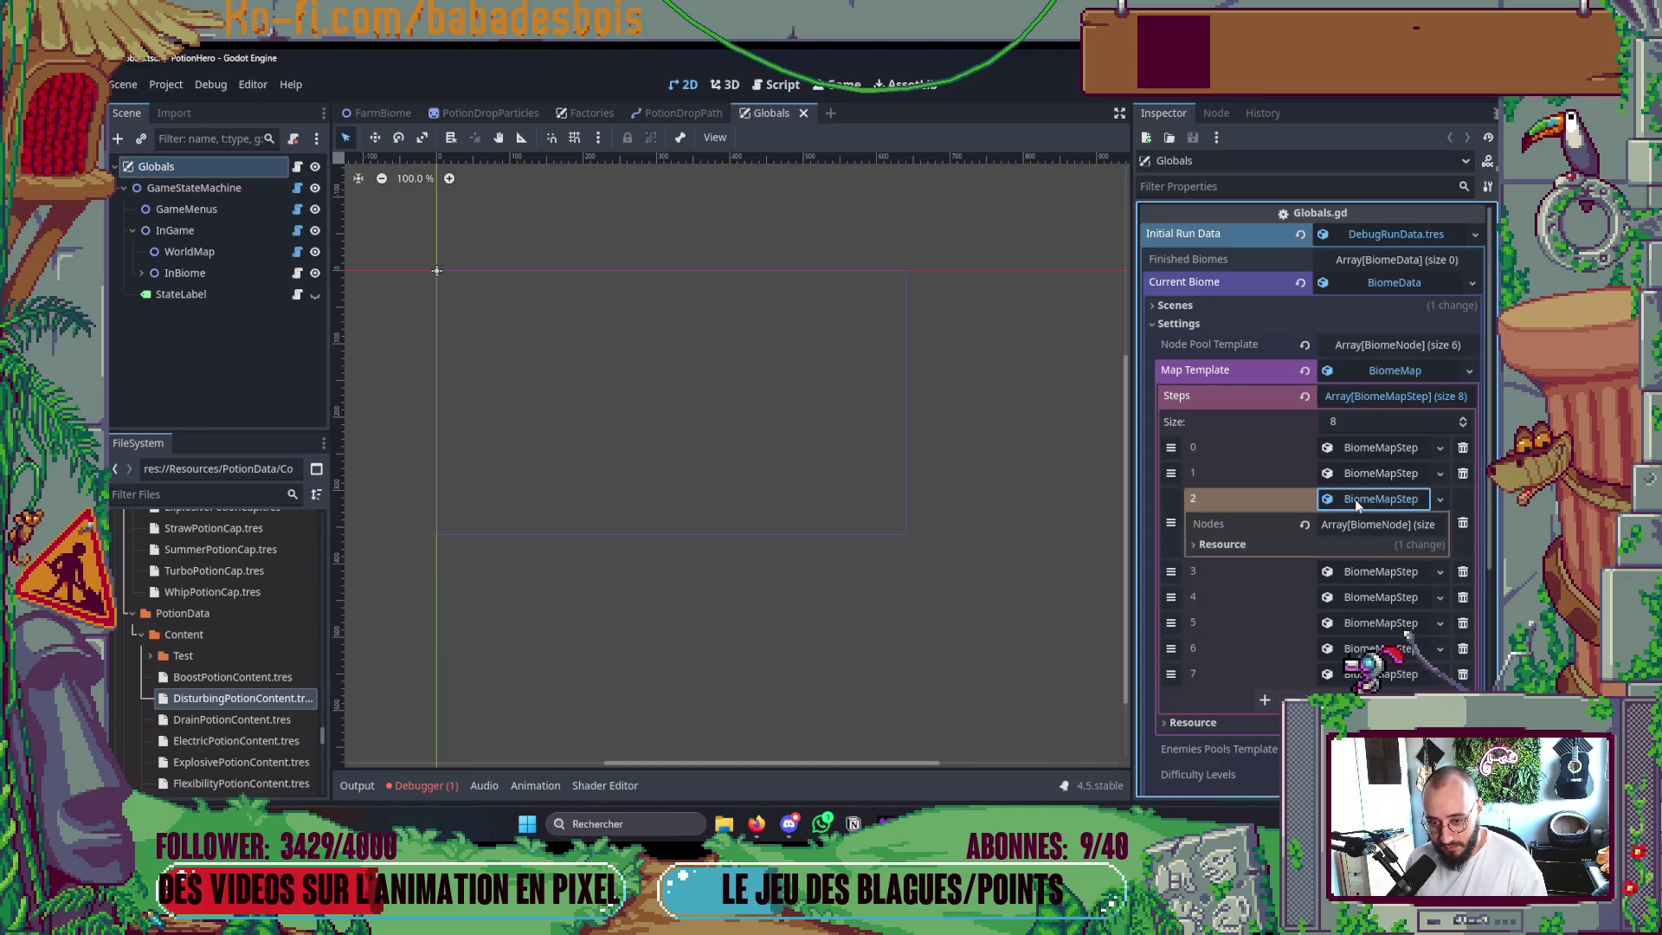
{"action": "left_click", "coordinate": [1357, 525]}
{"action": "left_click", "coordinate": [1357, 526]}
{"action": "left_click", "coordinate": [1362, 498]}
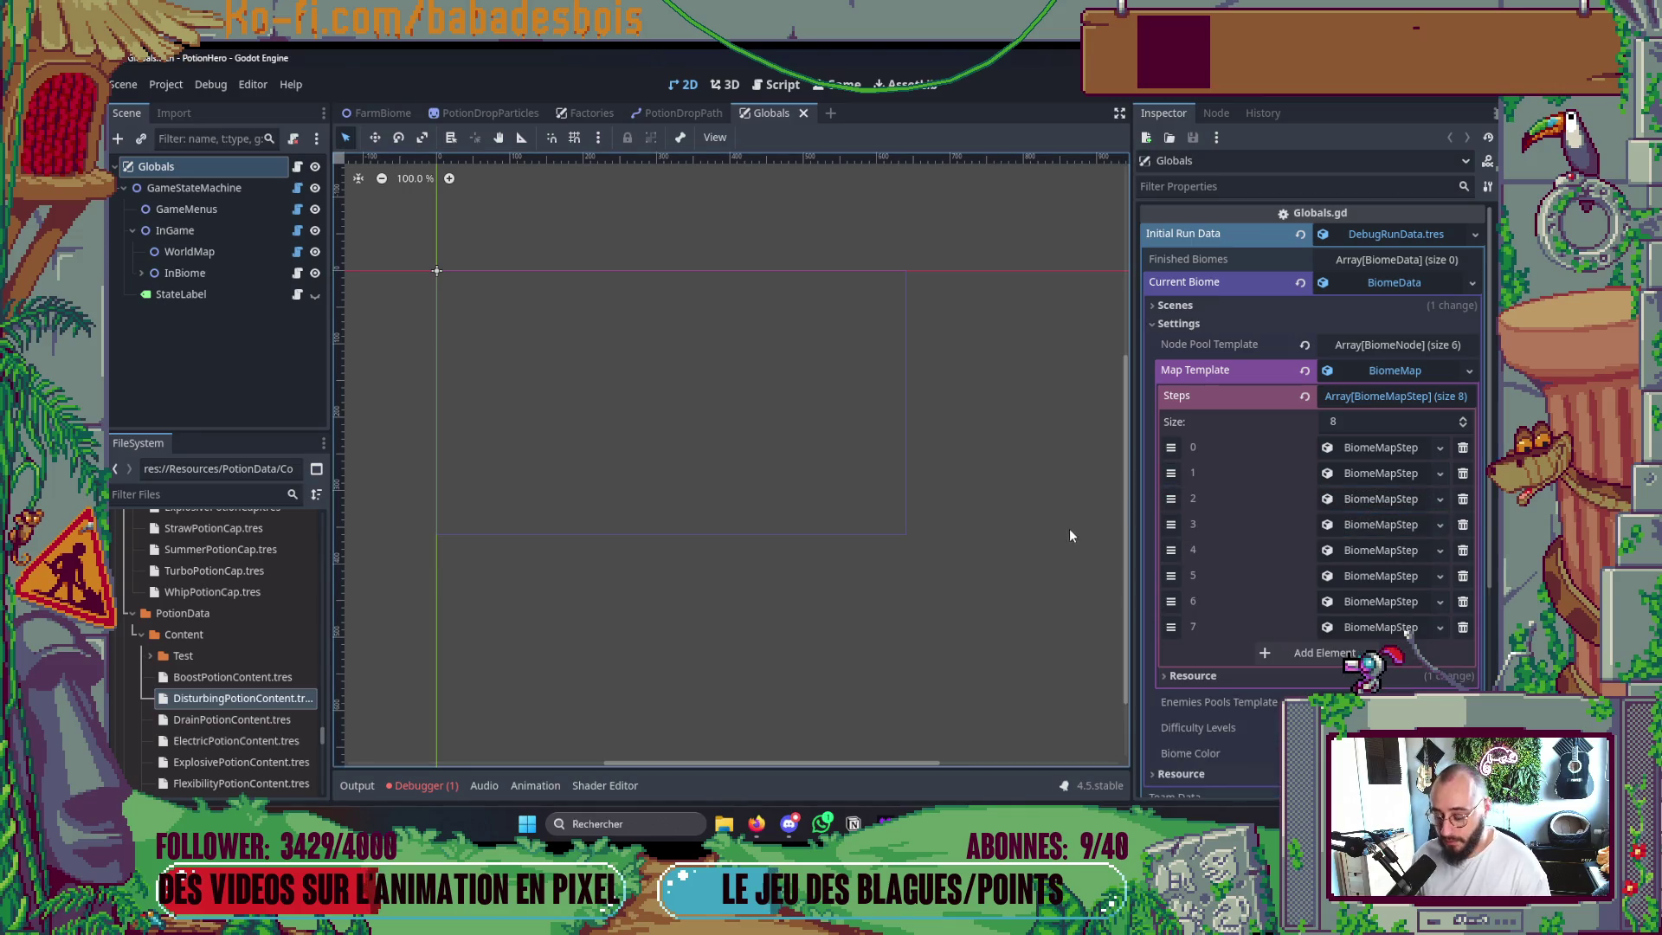
{"action": "key", "text": "F5"}
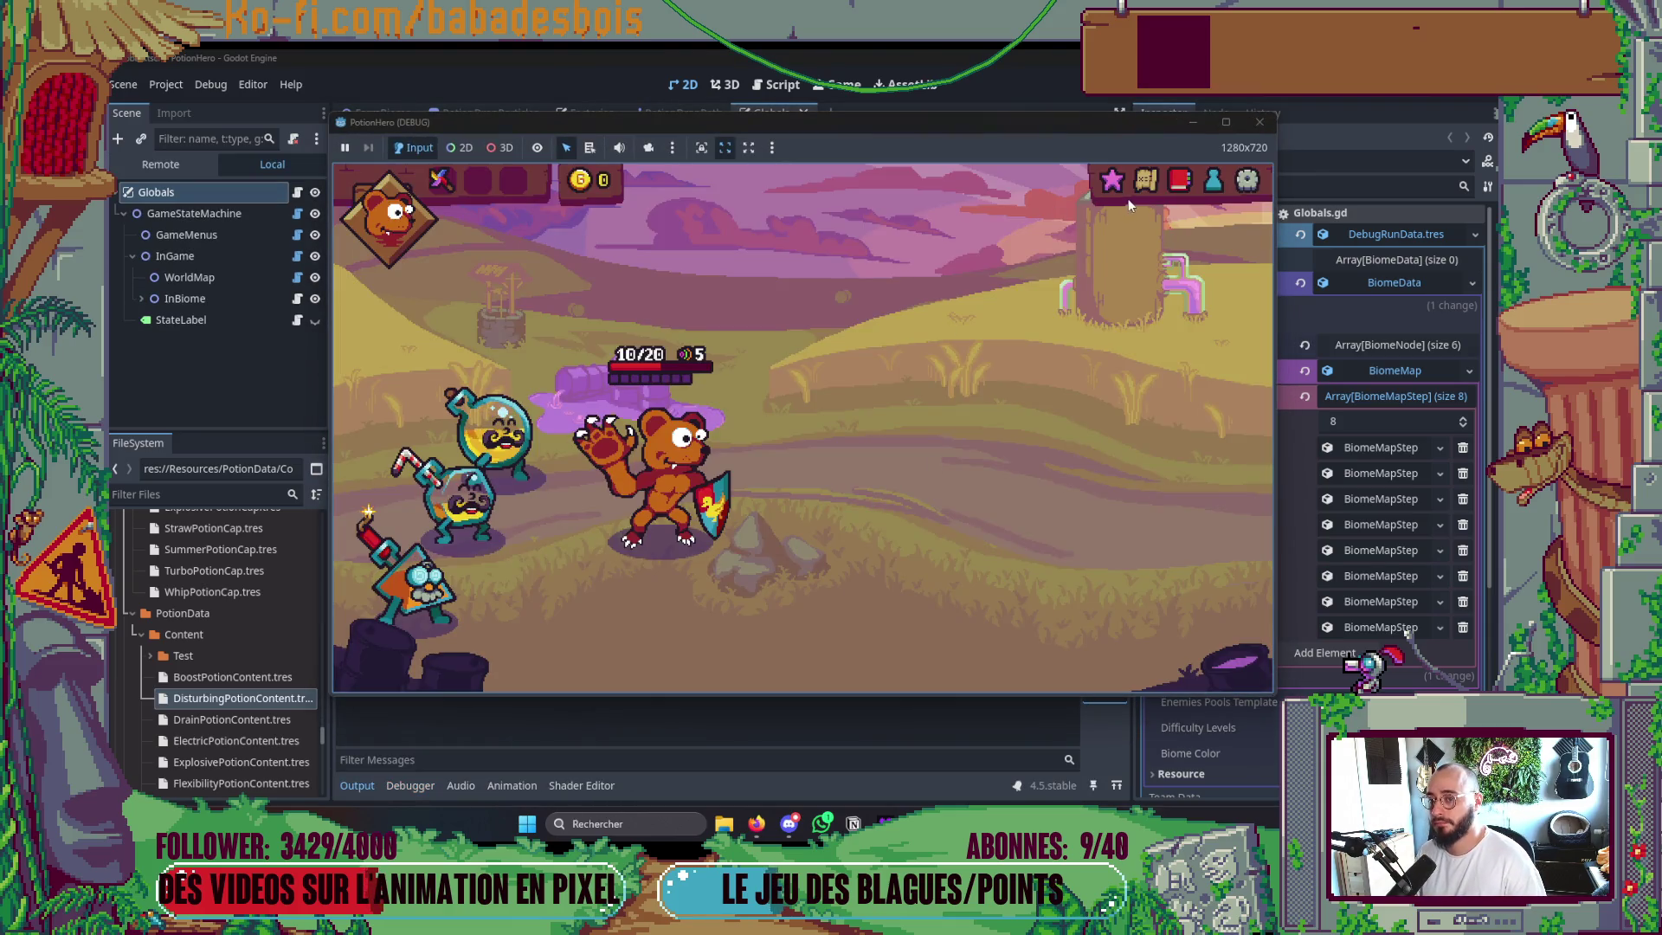
Pick the next map room, mix two mustache potions, then close the PotionHero debug window.
{"action": "left_click", "coordinate": [1140, 184]}
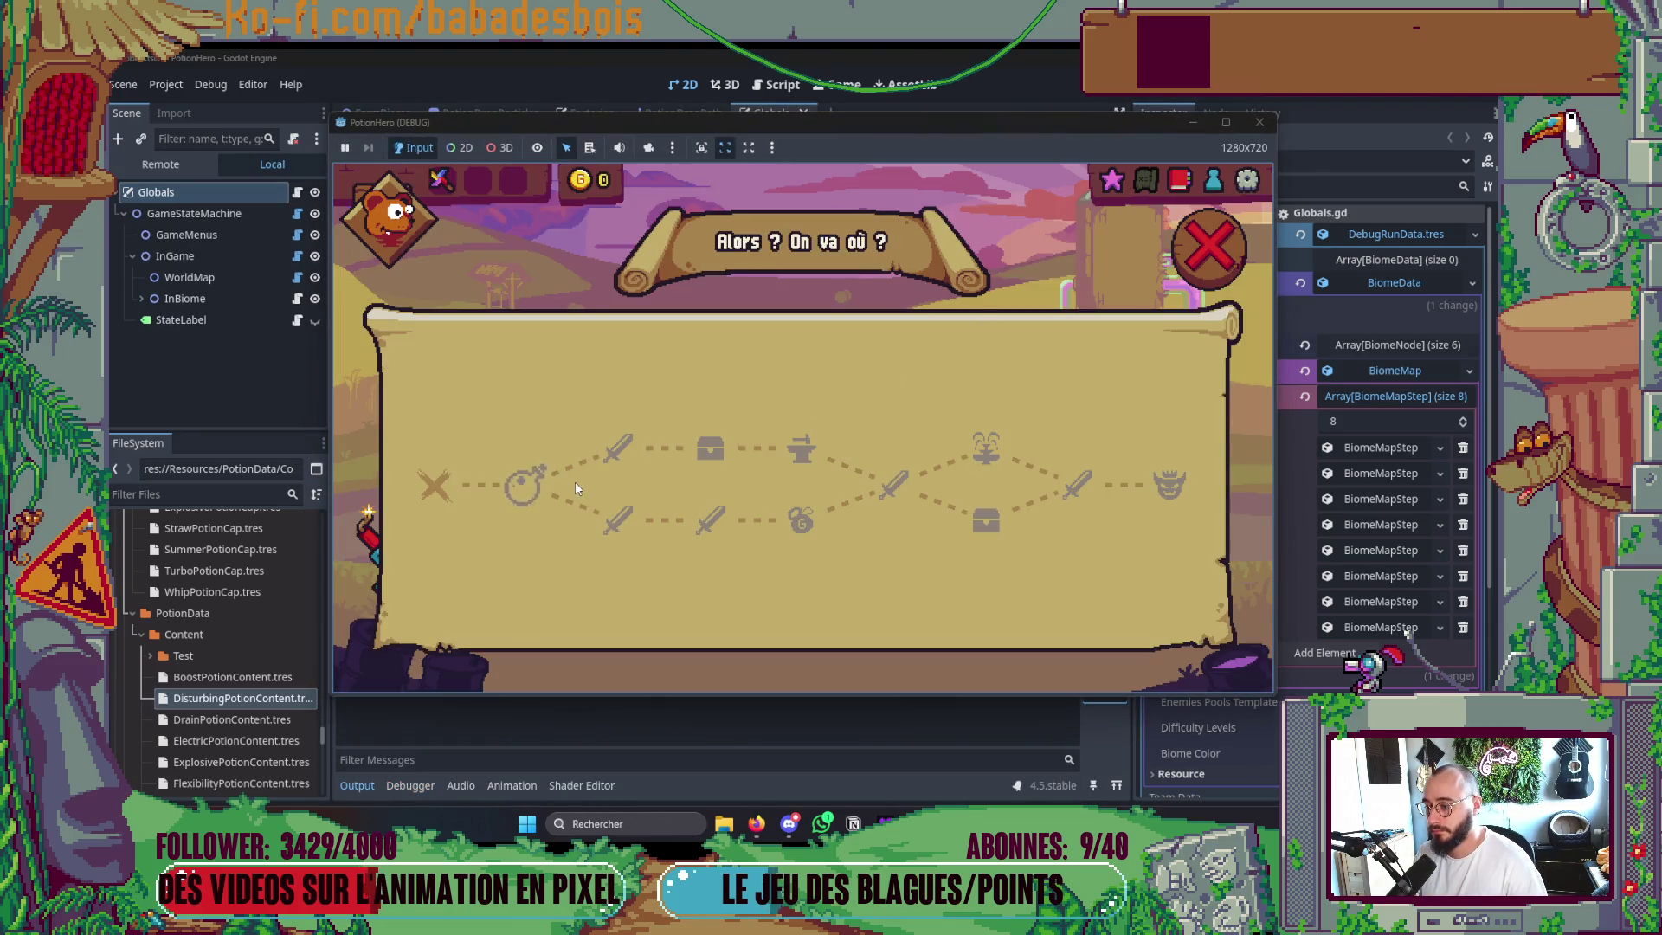
{"action": "left_click", "coordinate": [517, 484]}
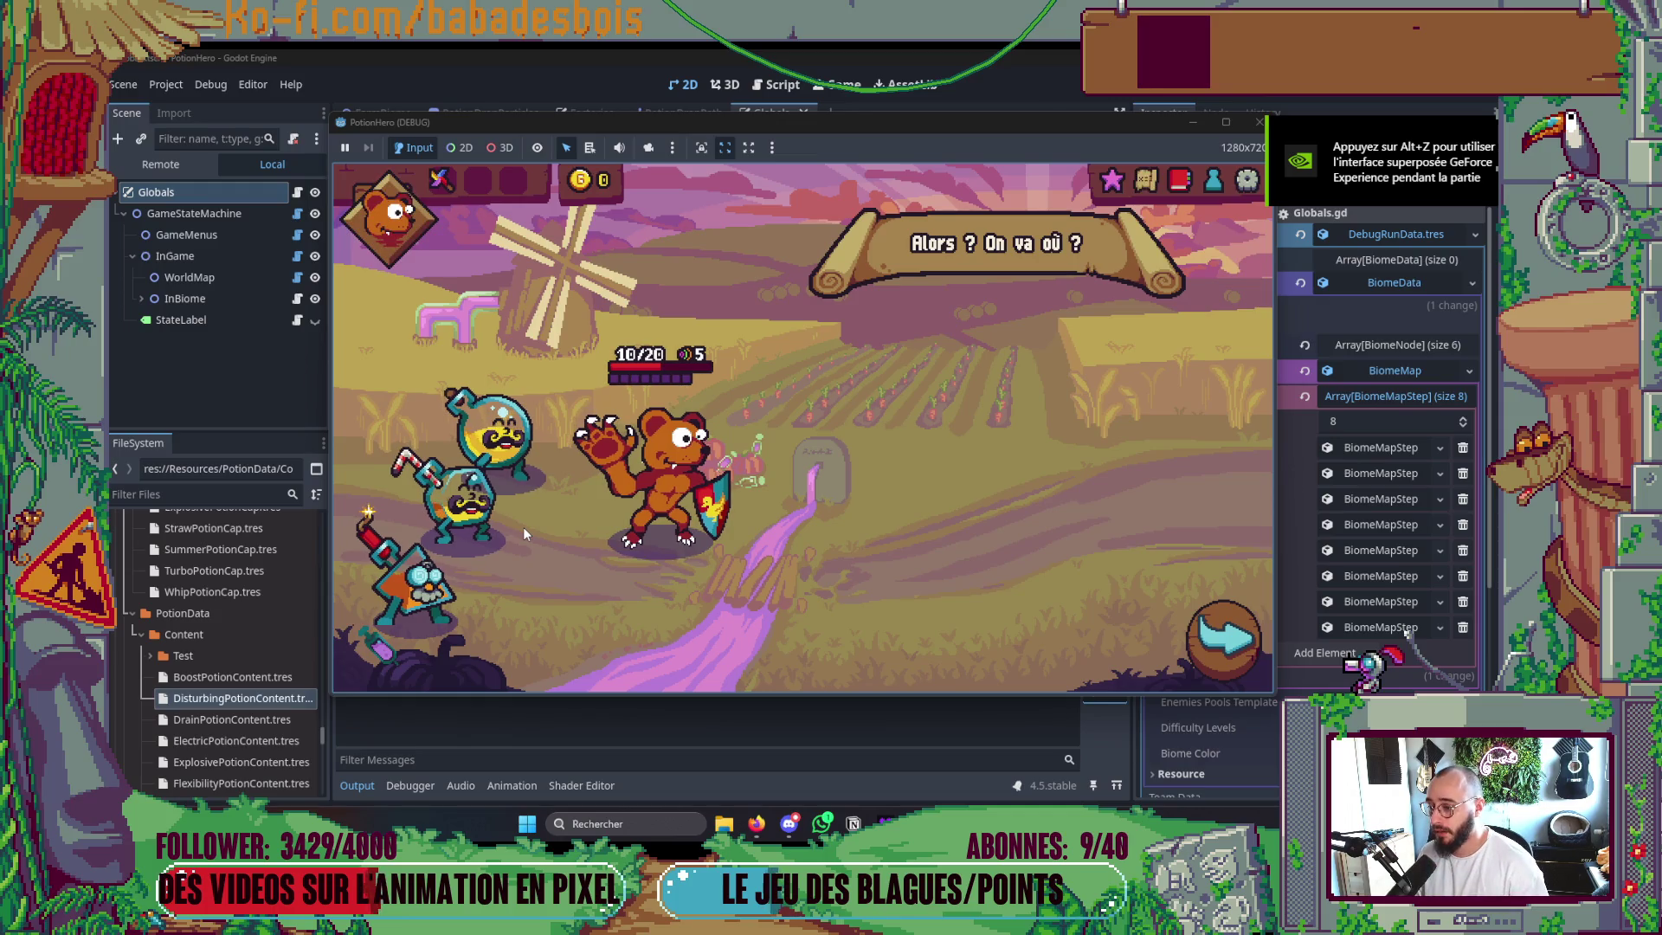
{"action": "left_click", "coordinate": [472, 509]}
{"action": "left_click", "coordinate": [438, 609]}
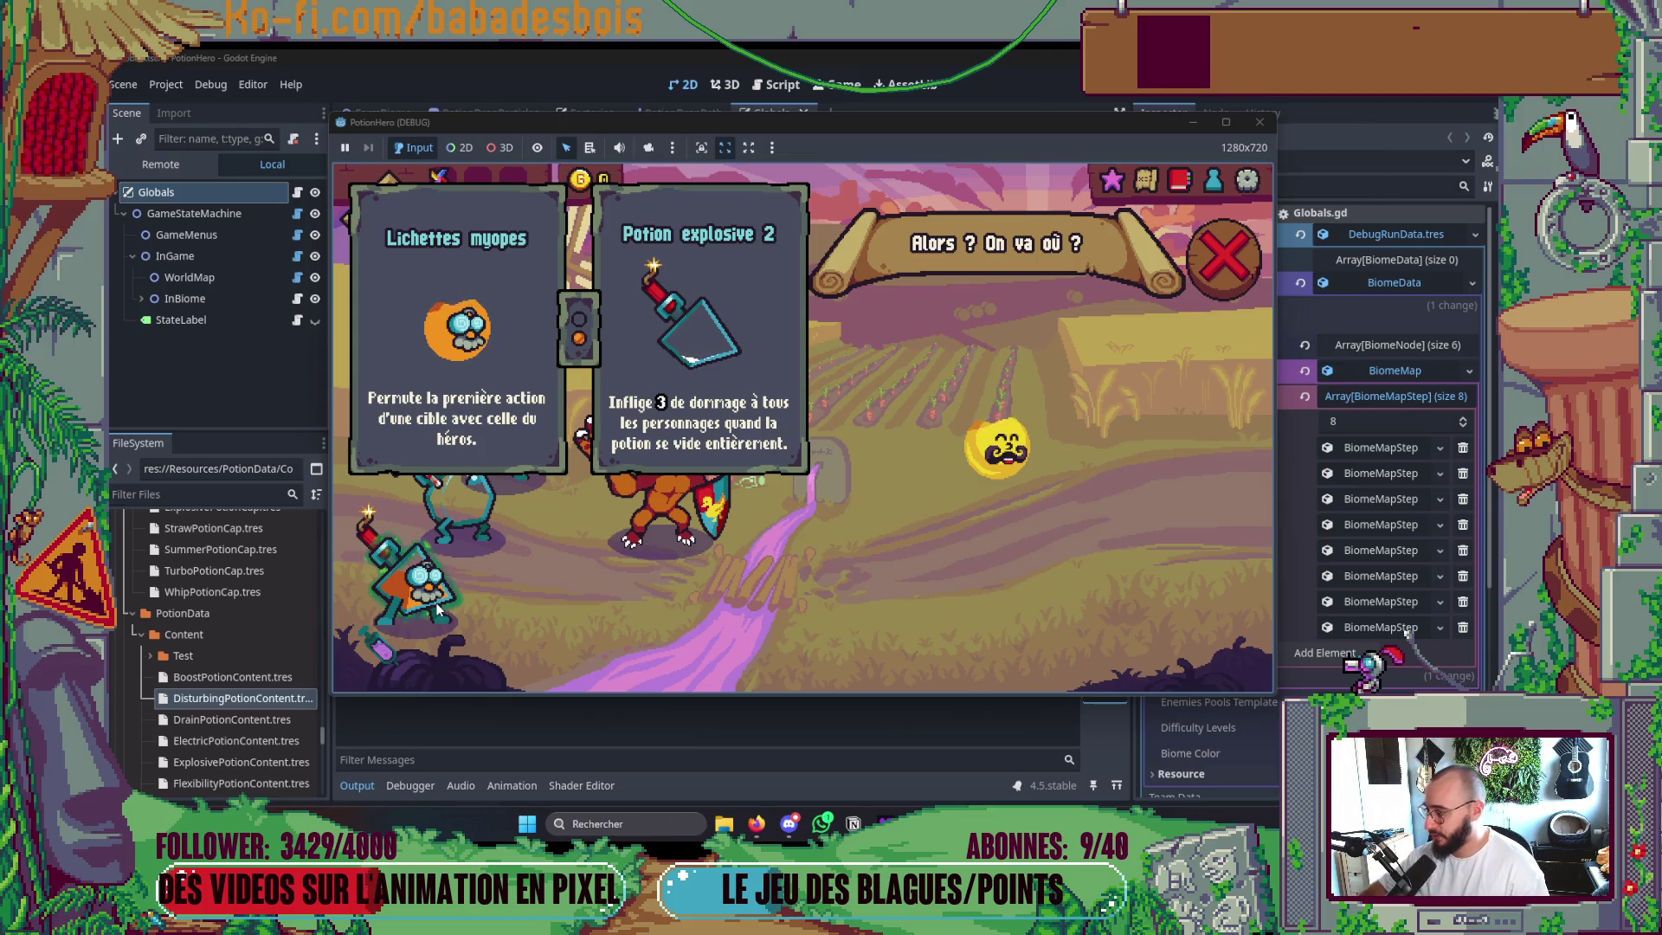
{"action": "left_click", "coordinate": [453, 523]}
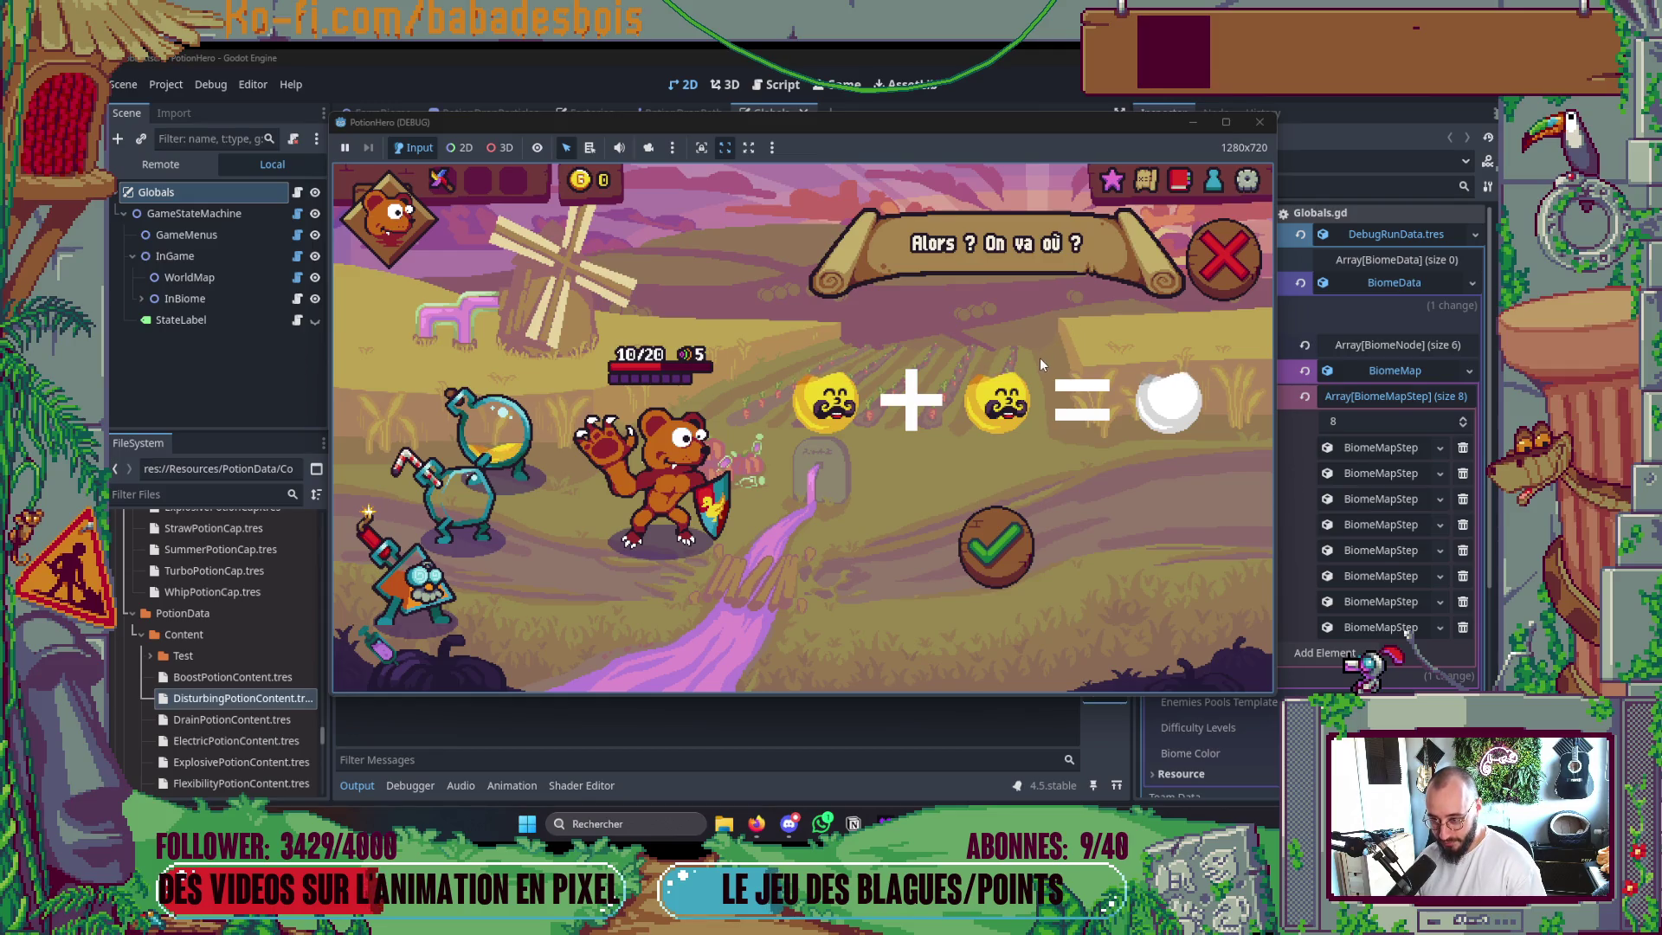
{"action": "left_click", "coordinate": [995, 545]}
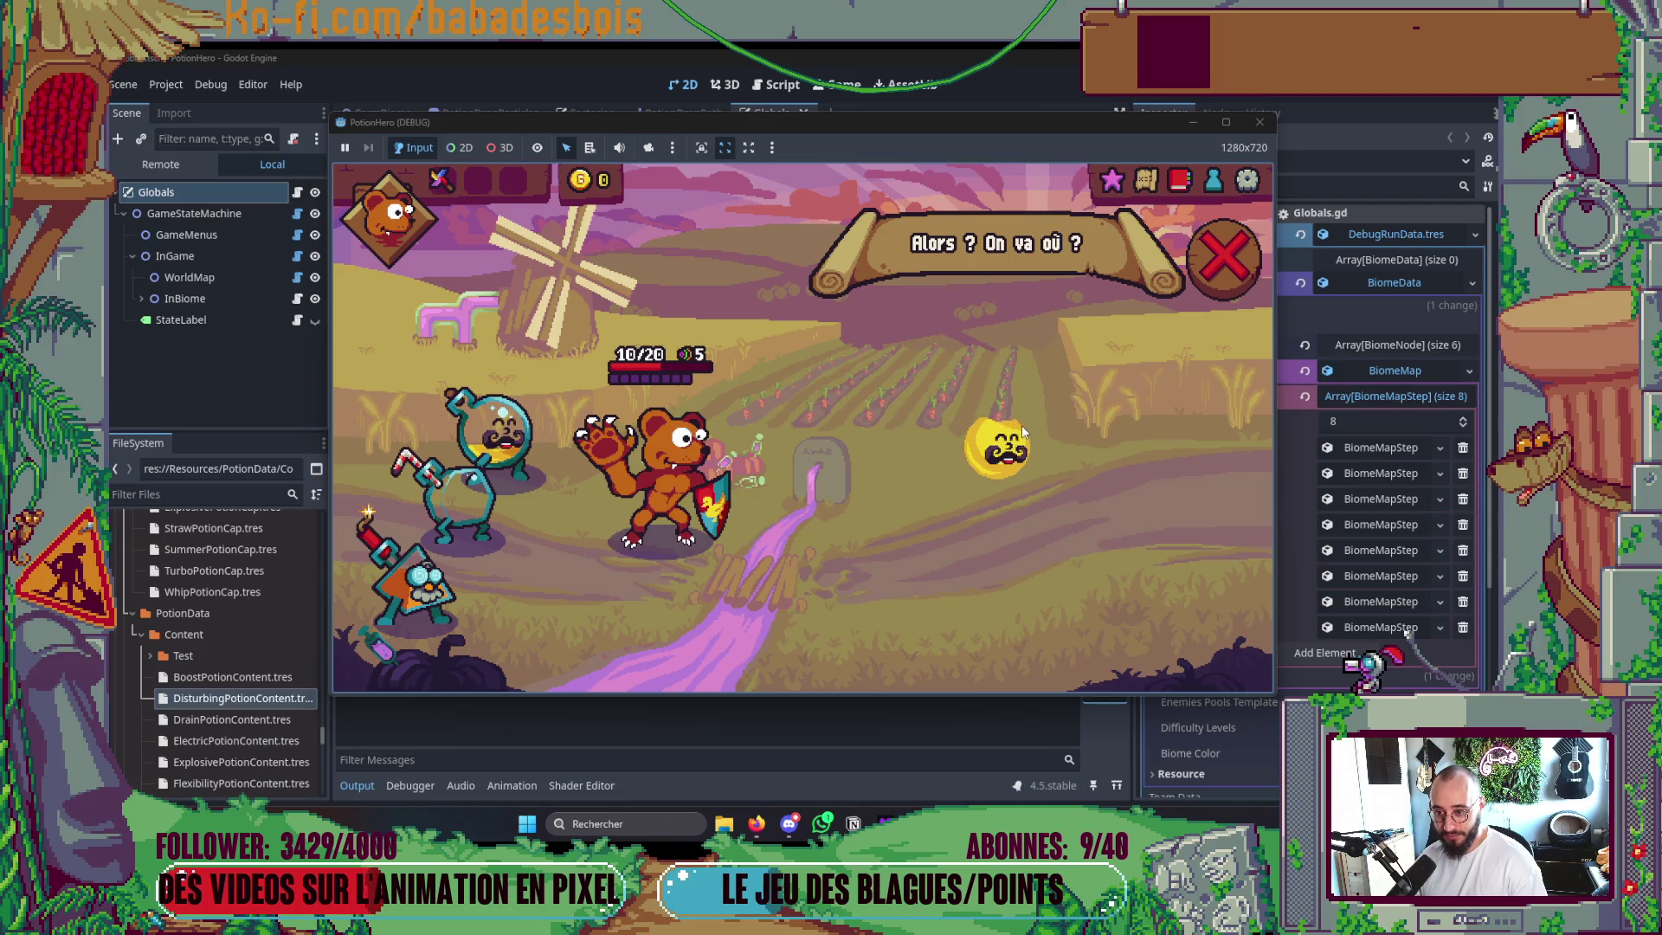
{"action": "left_click", "coordinate": [1259, 122]}
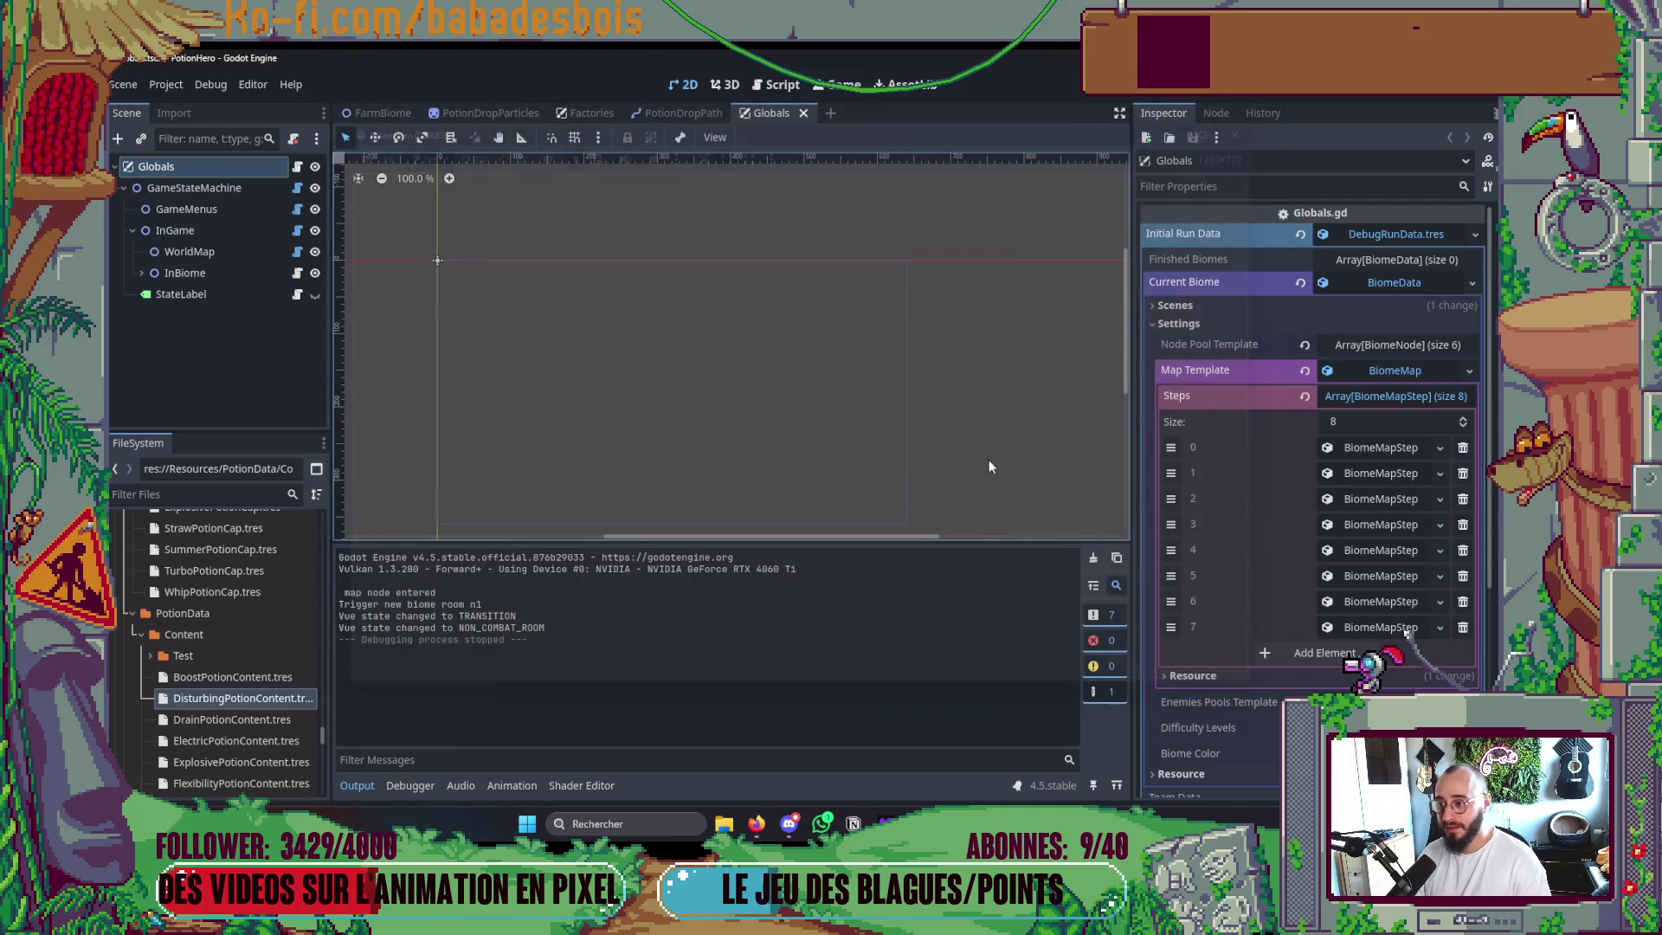
Switch to PowerShell and zoom the Neovim pane to fill the terminal.
{"action": "key", "text": "alt+Tab"}
{"action": "key", "text": "alt+Tab"}
{"action": "key", "text": "alt+Tab"}
{"action": "key", "text": "alt+Tab"}
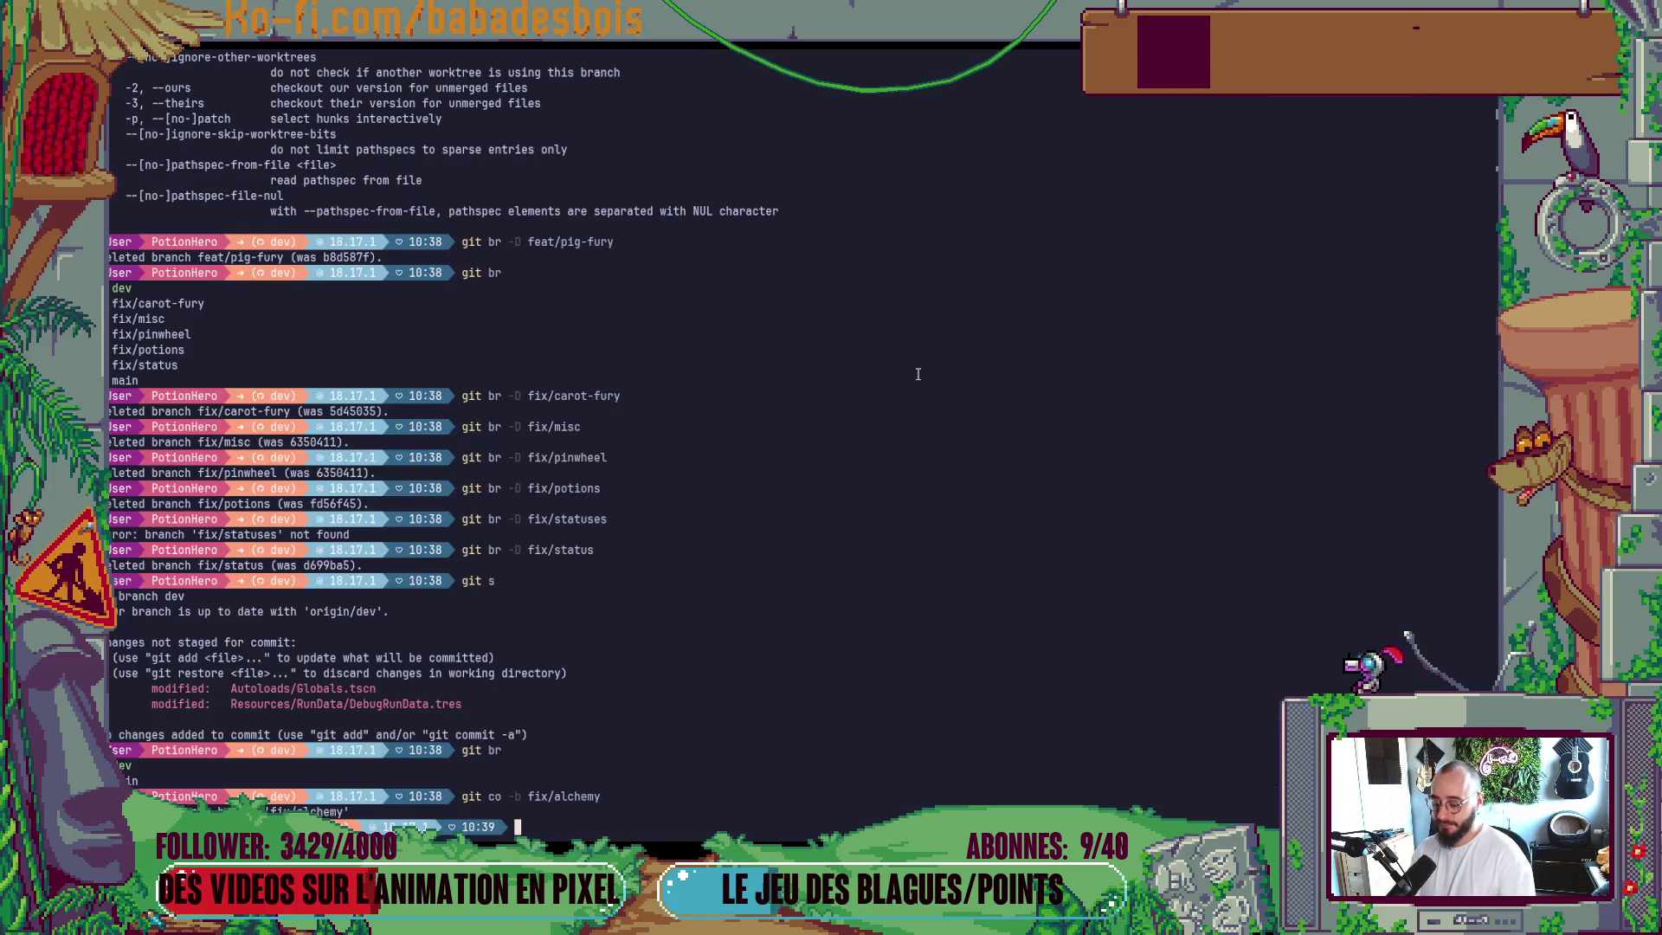
{"action": "key", "text": "ctrl+shift+z"}
{"action": "left_click", "coordinate": [918, 374]}
{"action": "key", "text": "ctrl+shift+z"}
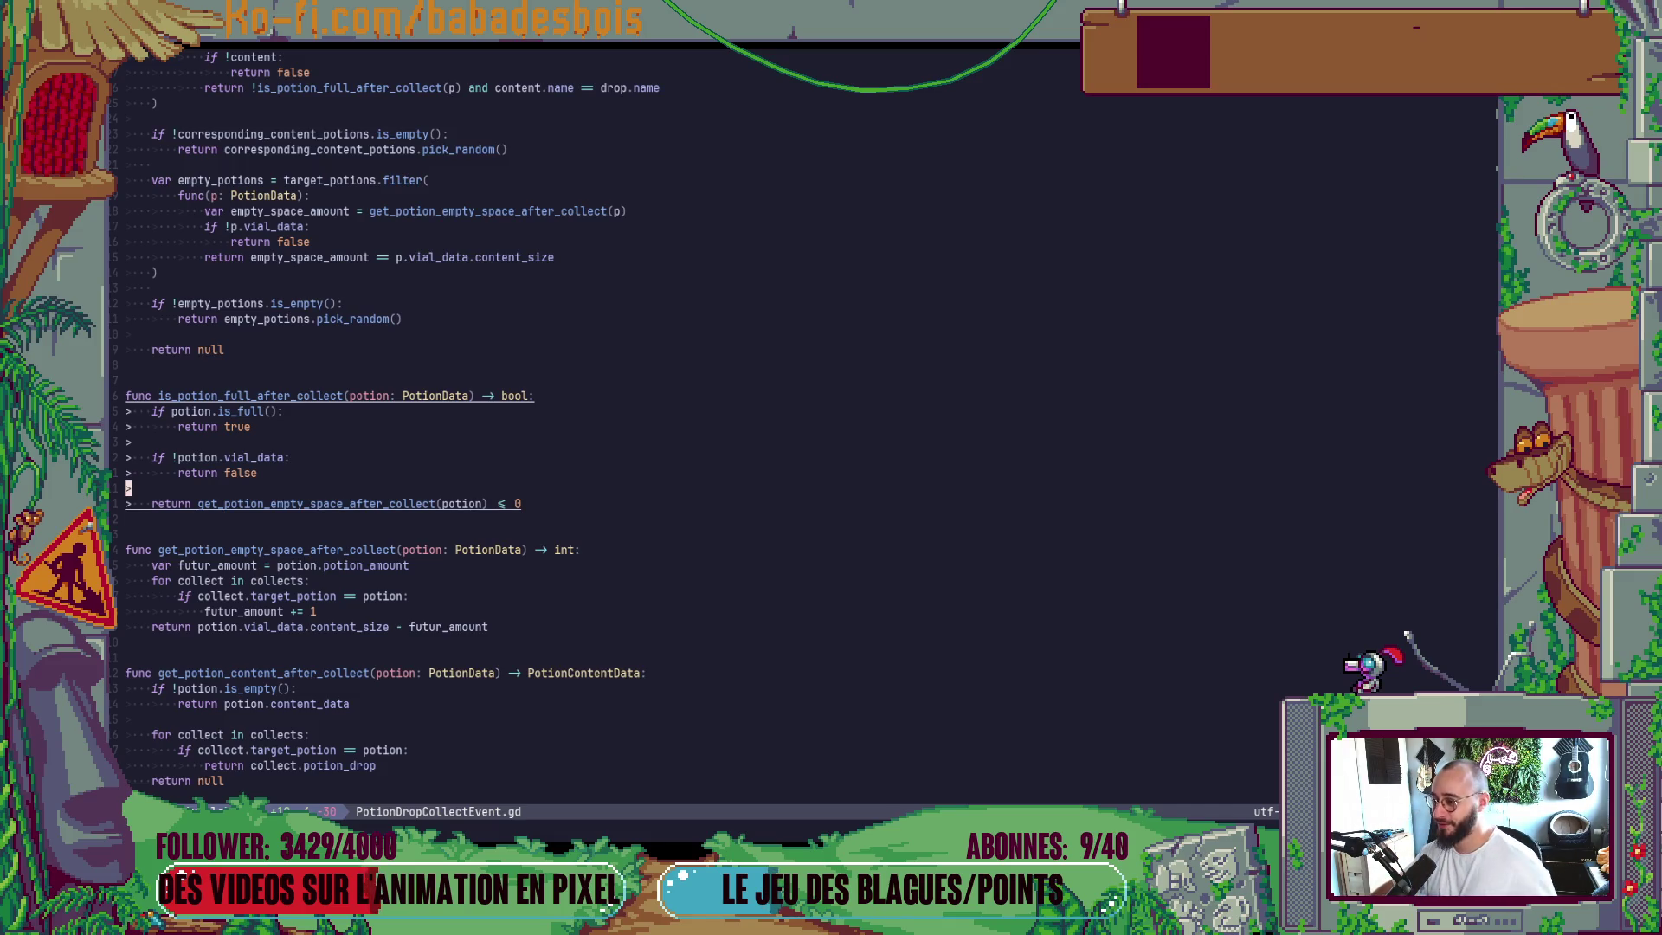
Open Telescope Find Files with space f from a blank code line.
{"action": "left_click", "coordinate": [993, 386]}
{"action": "key", "text": "space"}
{"action": "key", "text": "f"}
{"action": "key", "text": "f"}
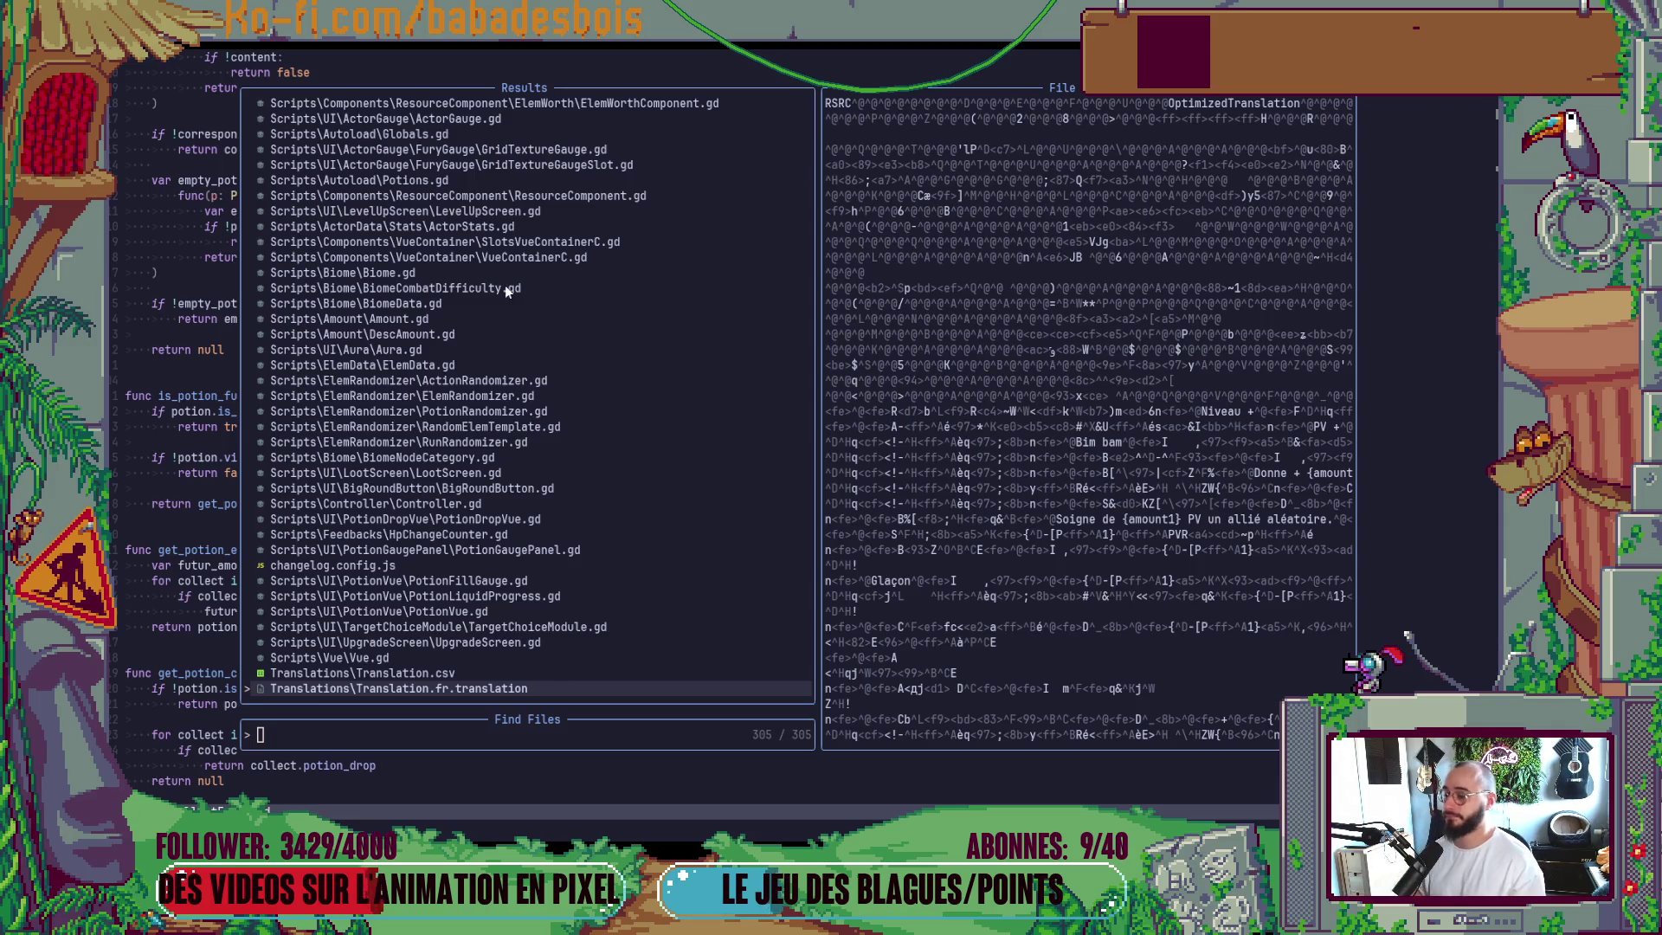
Search 'Alchemy', open AlchemyRoom.gd, review the validate_potion_mix connection, then switch to Firefox.
{"action": "key", "text": "Escape"}
{"action": "key", "text": "space"}
{"action": "key", "text": "f"}
{"action": "key", "text": "f"}
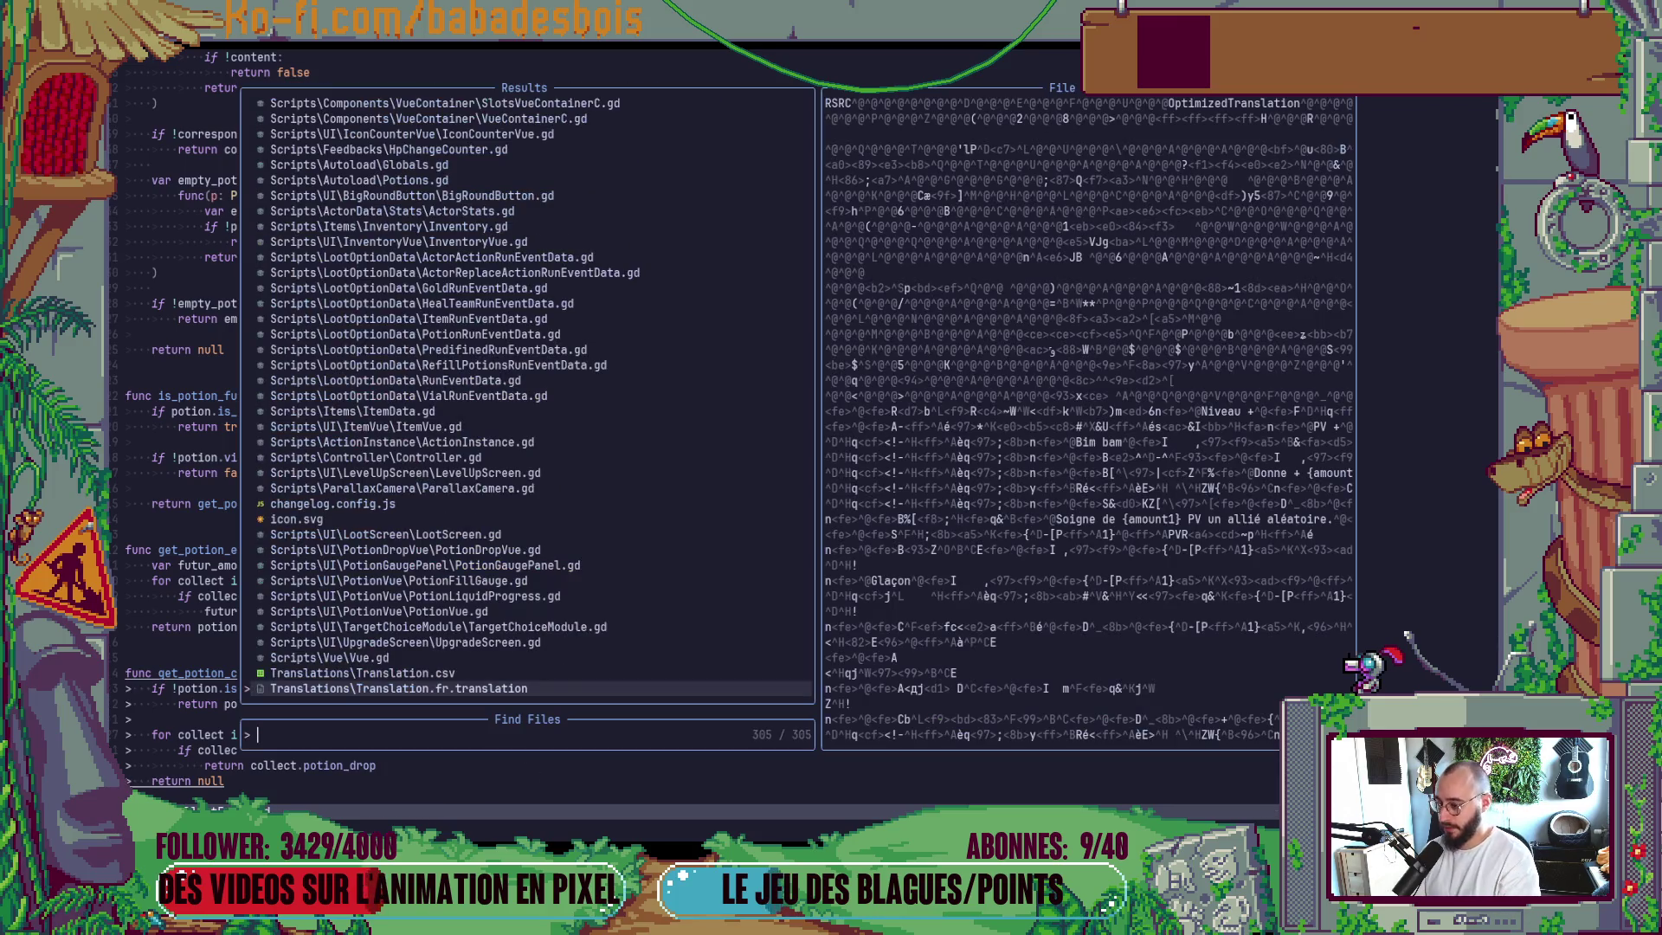
{"action": "type", "text": "Al"}
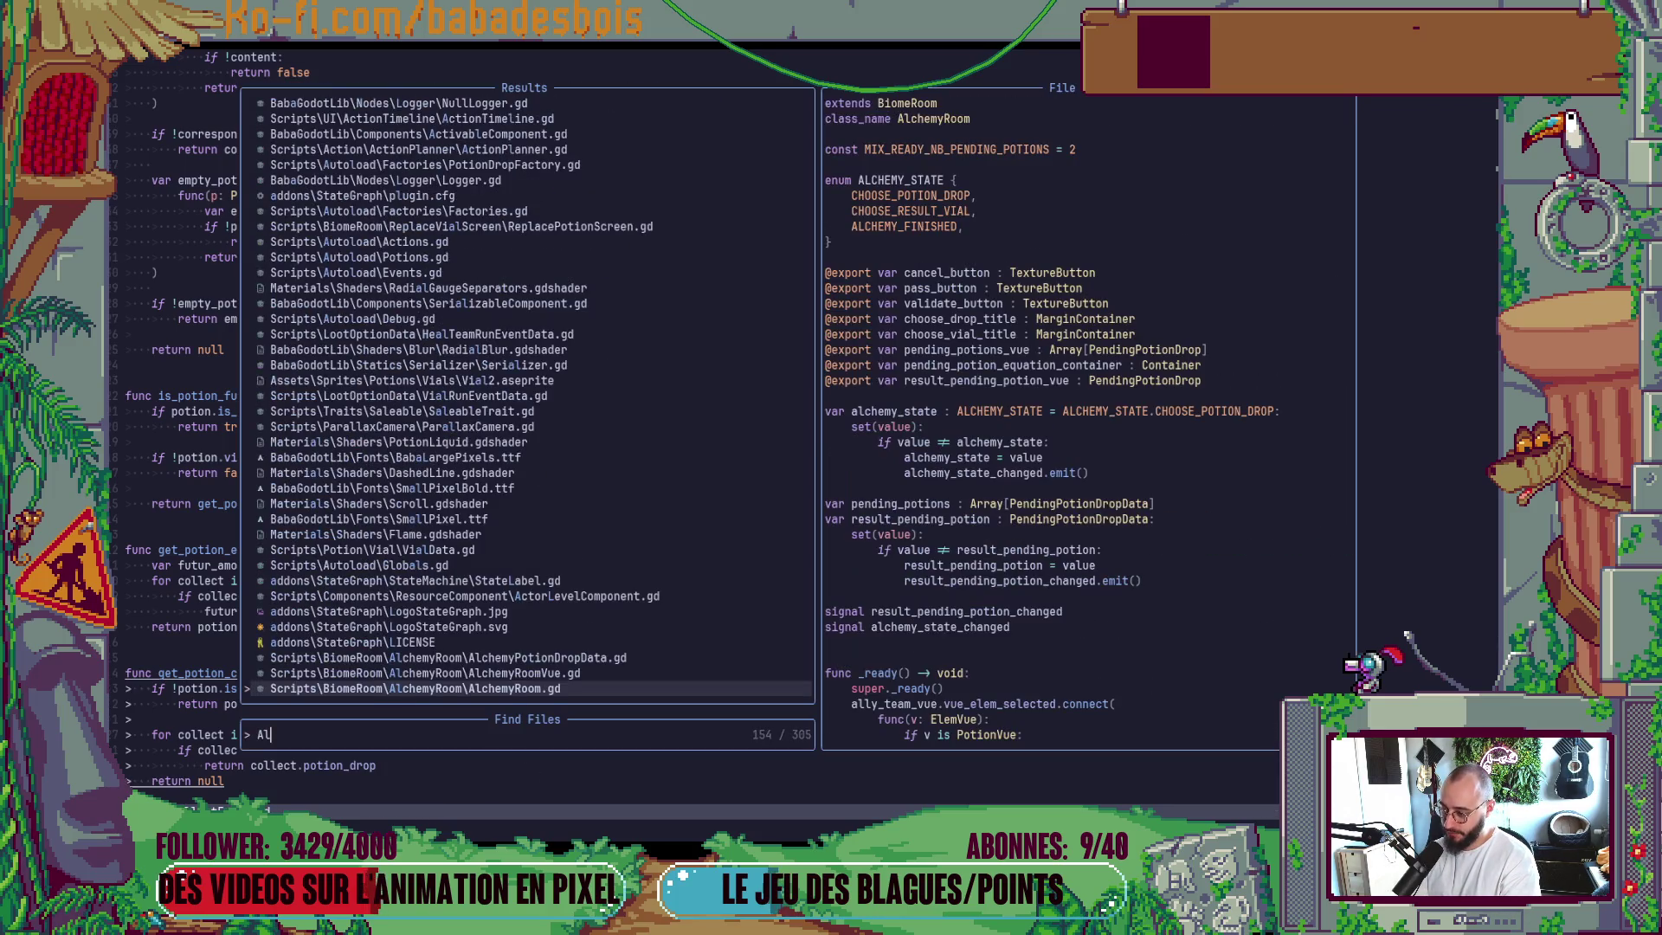
{"action": "type", "text": "chemt"}
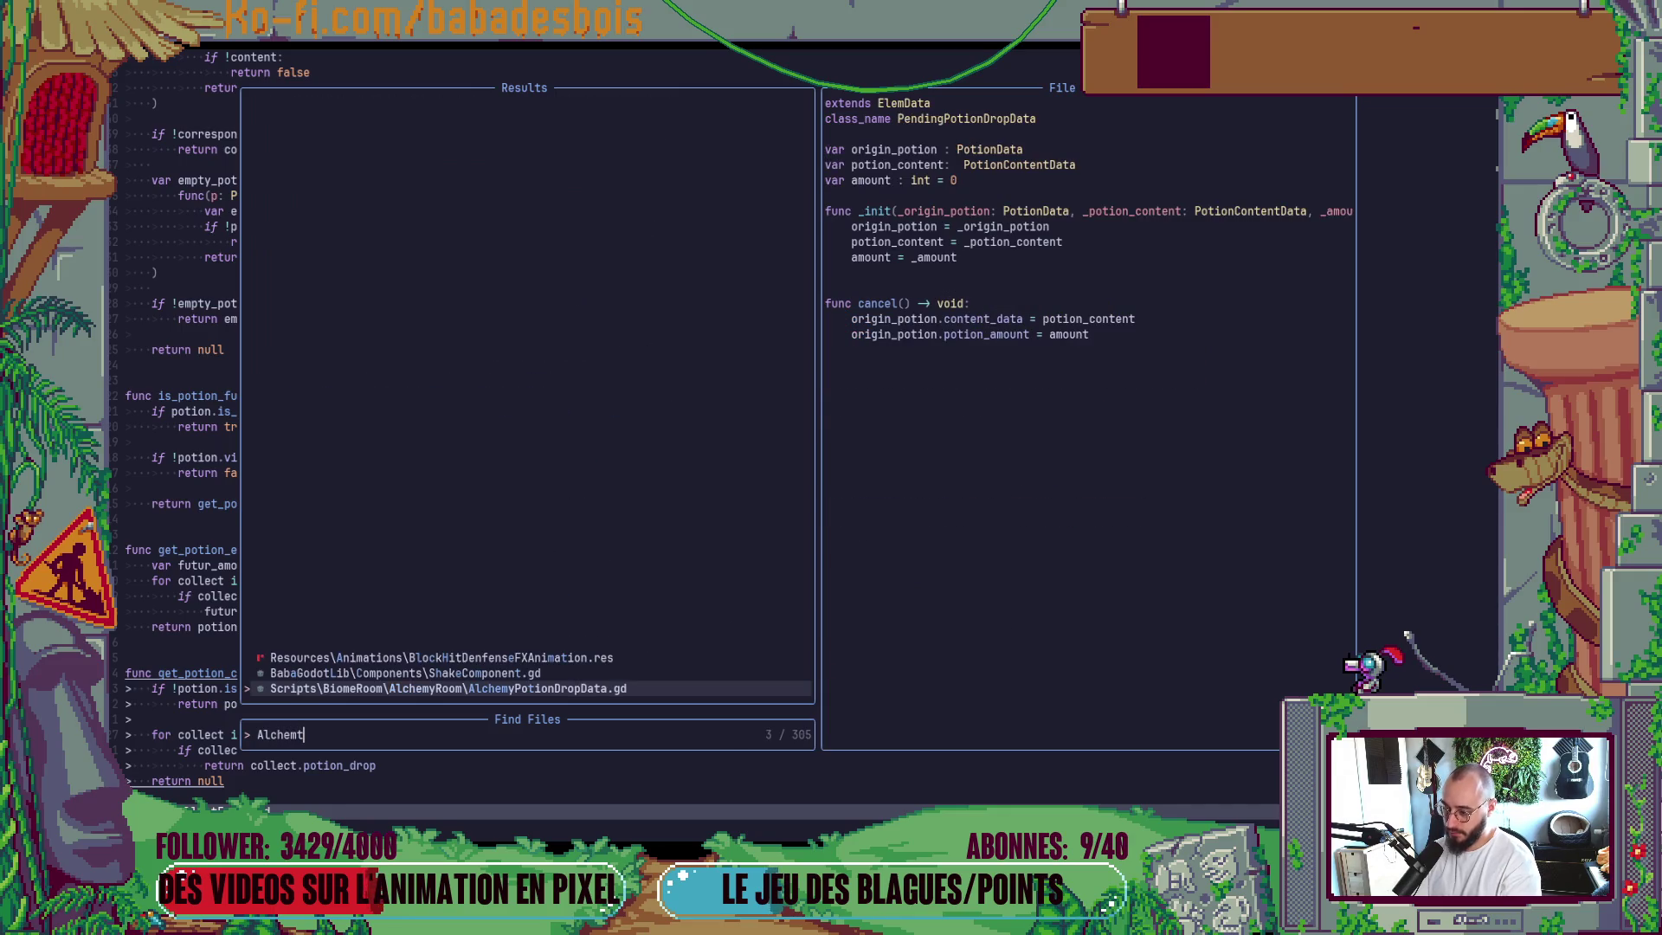
{"action": "key", "text": "BackSpace"}
{"action": "type", "text": "y"}
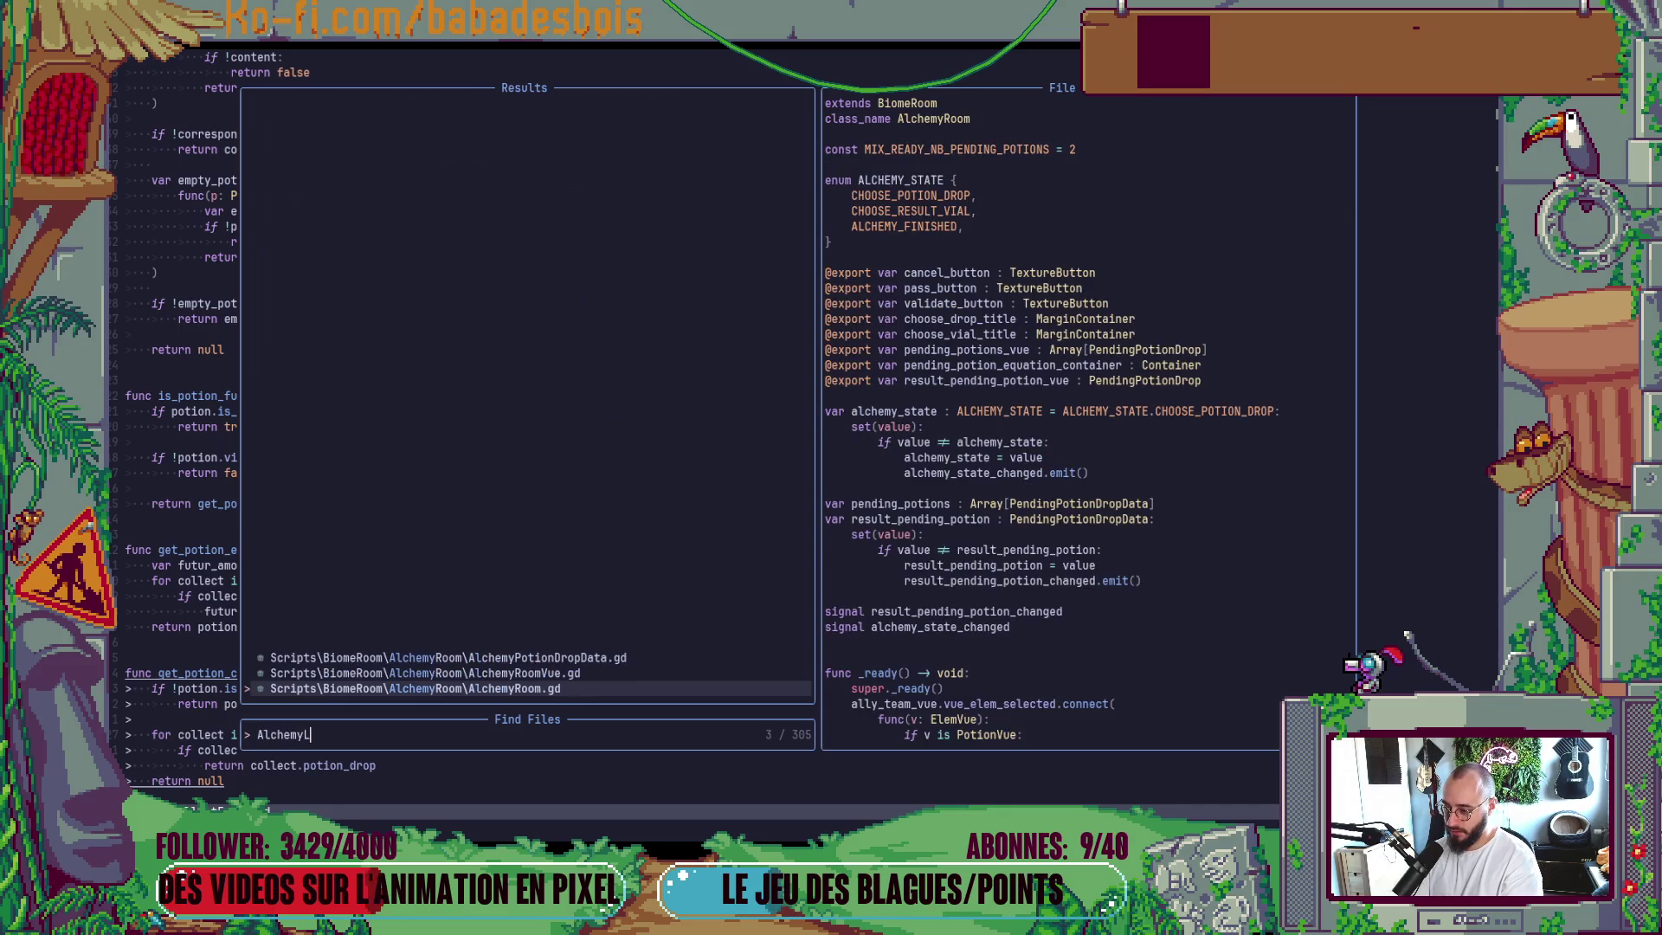
{"action": "key", "text": "Return"}
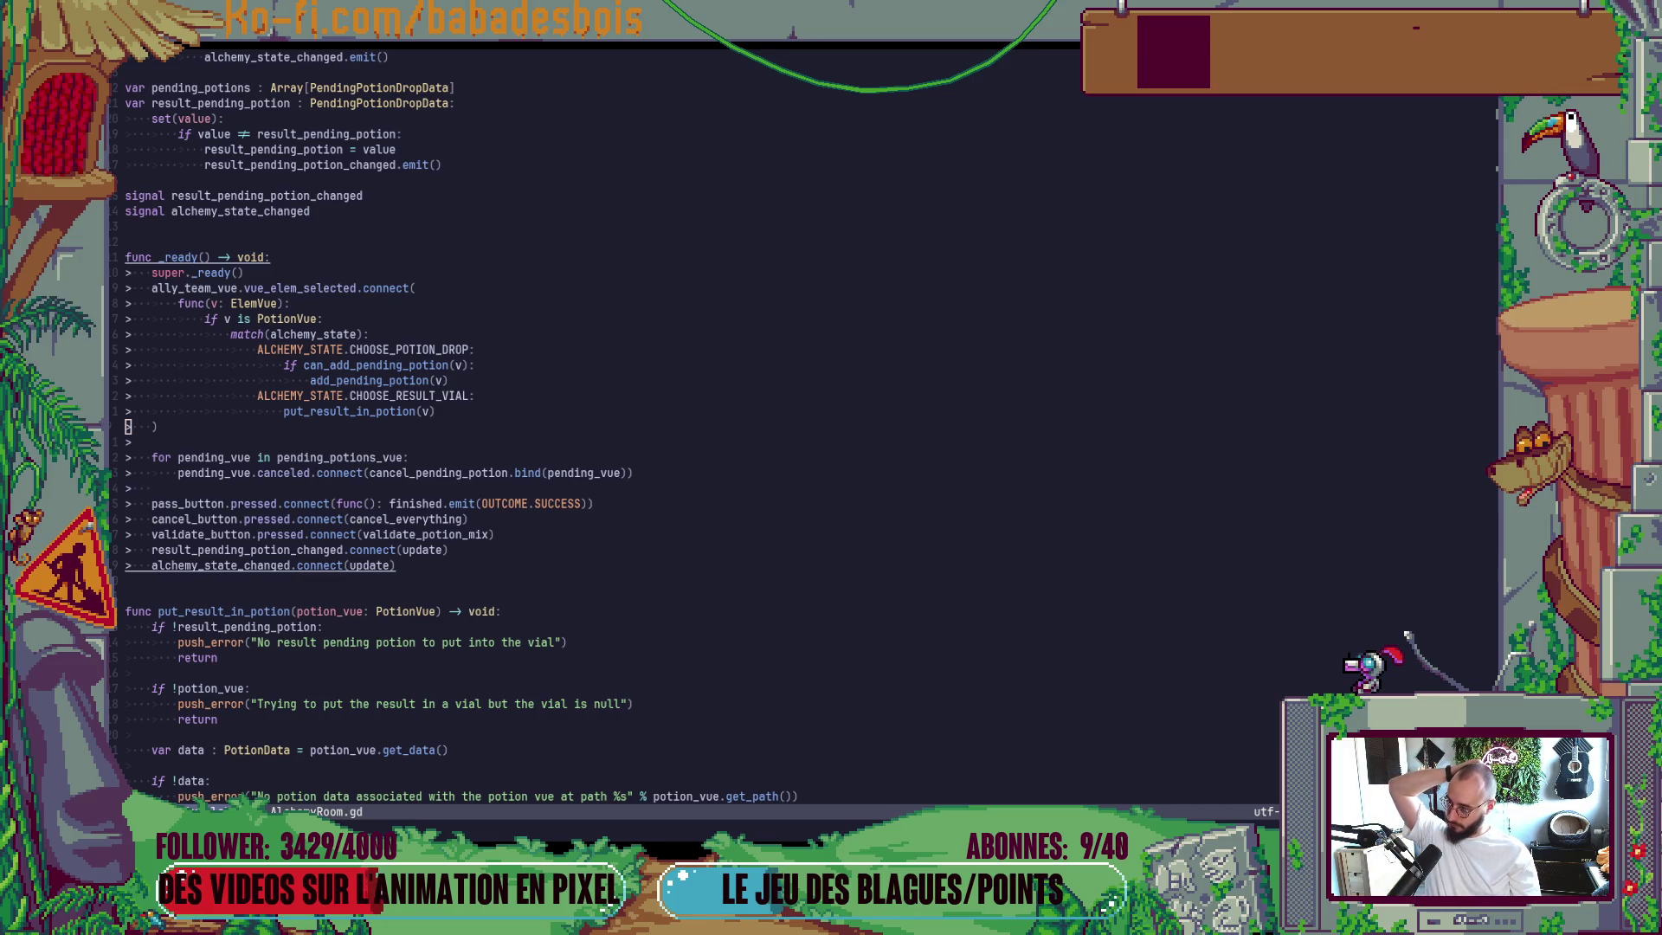
{"action": "left_click", "coordinate": [605, 533]}
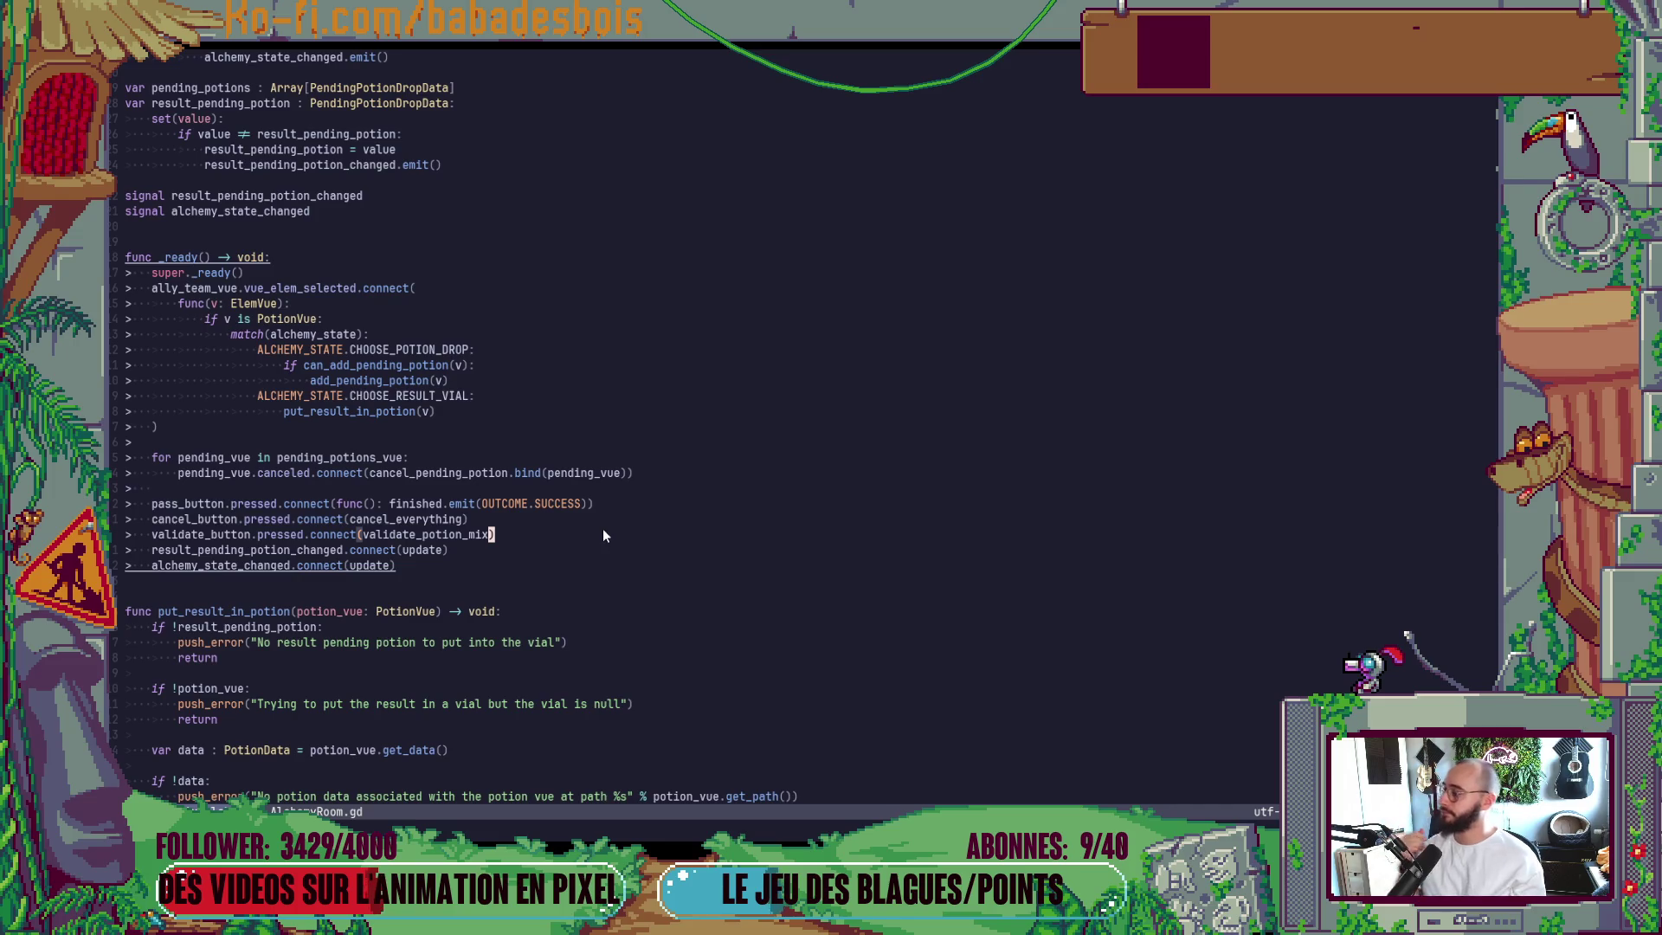
{"action": "key", "text": "alt+Tab"}
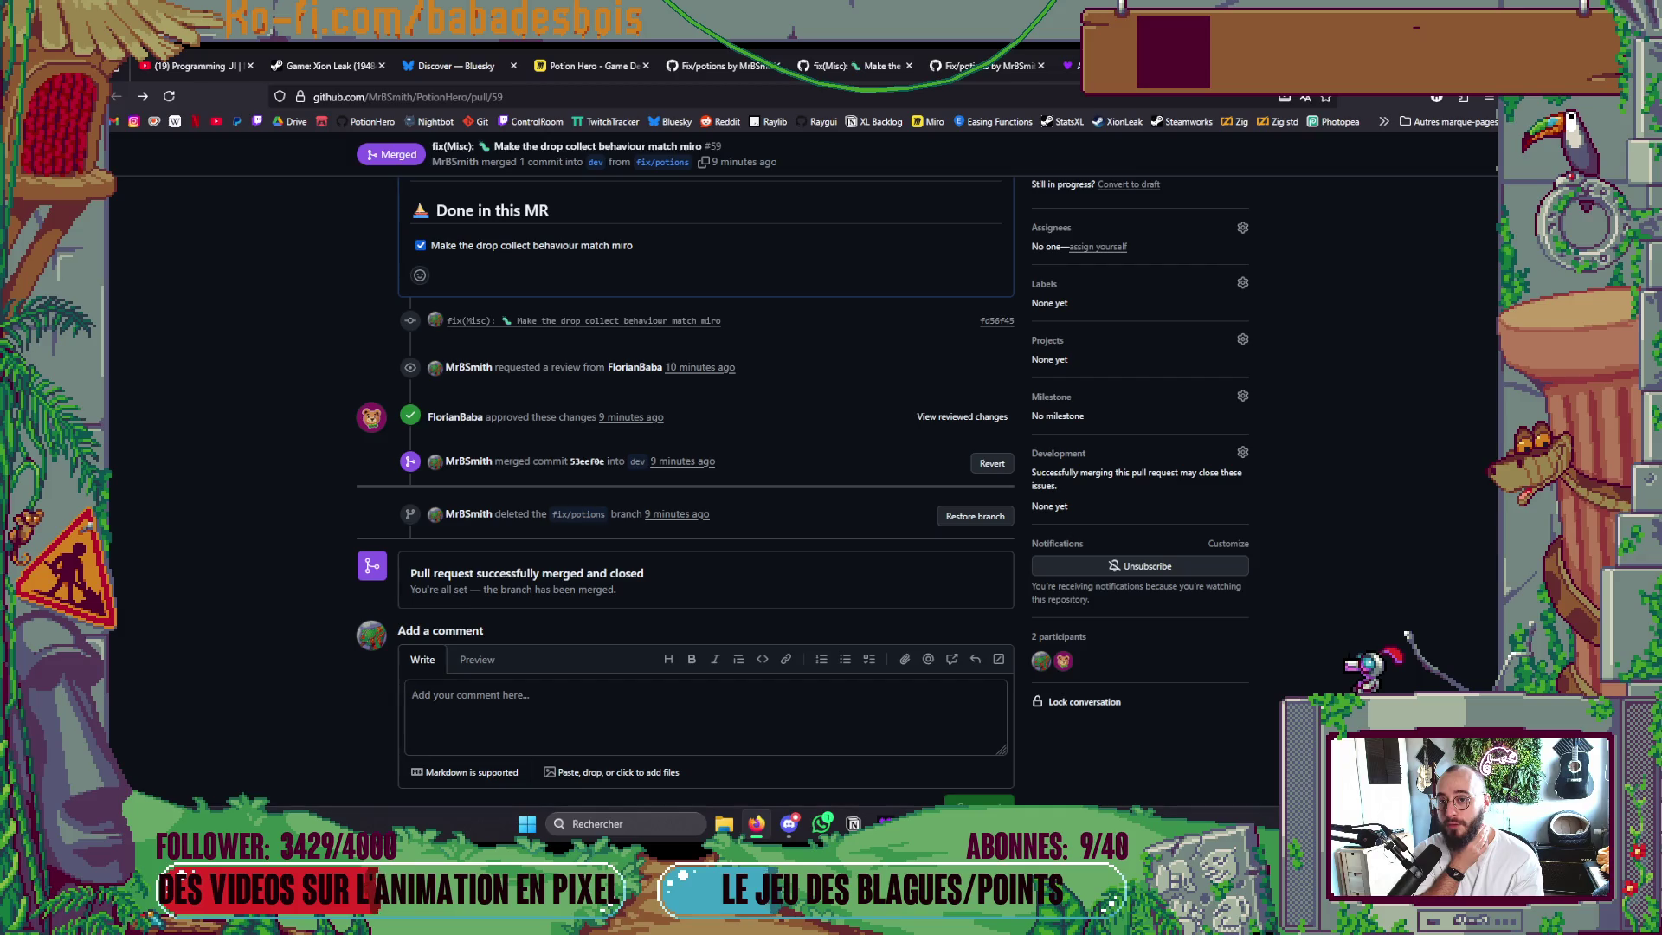
Open the XionLeak bookmark in a new tab, browse the Steam page, then minimise Firefox.
{"action": "key", "text": "ctrl+t"}
{"action": "left_click", "coordinate": [1128, 123]}
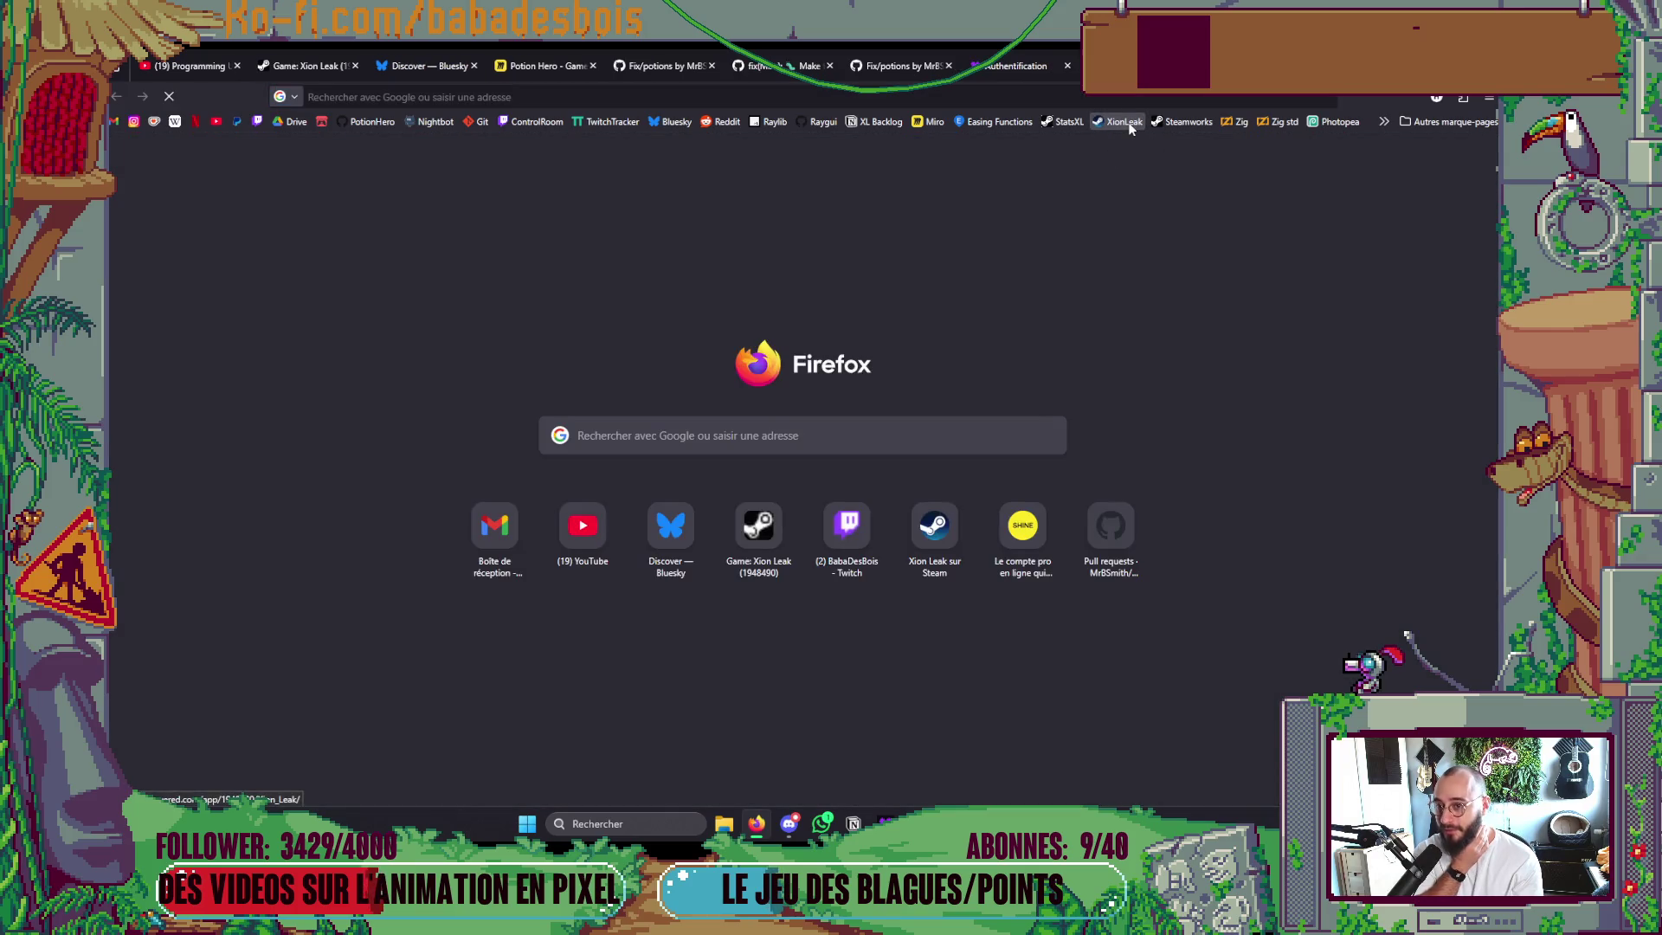
{"action": "scroll", "coordinate": [1039, 253], "scroll_direction": "down", "scroll_amount": 15}
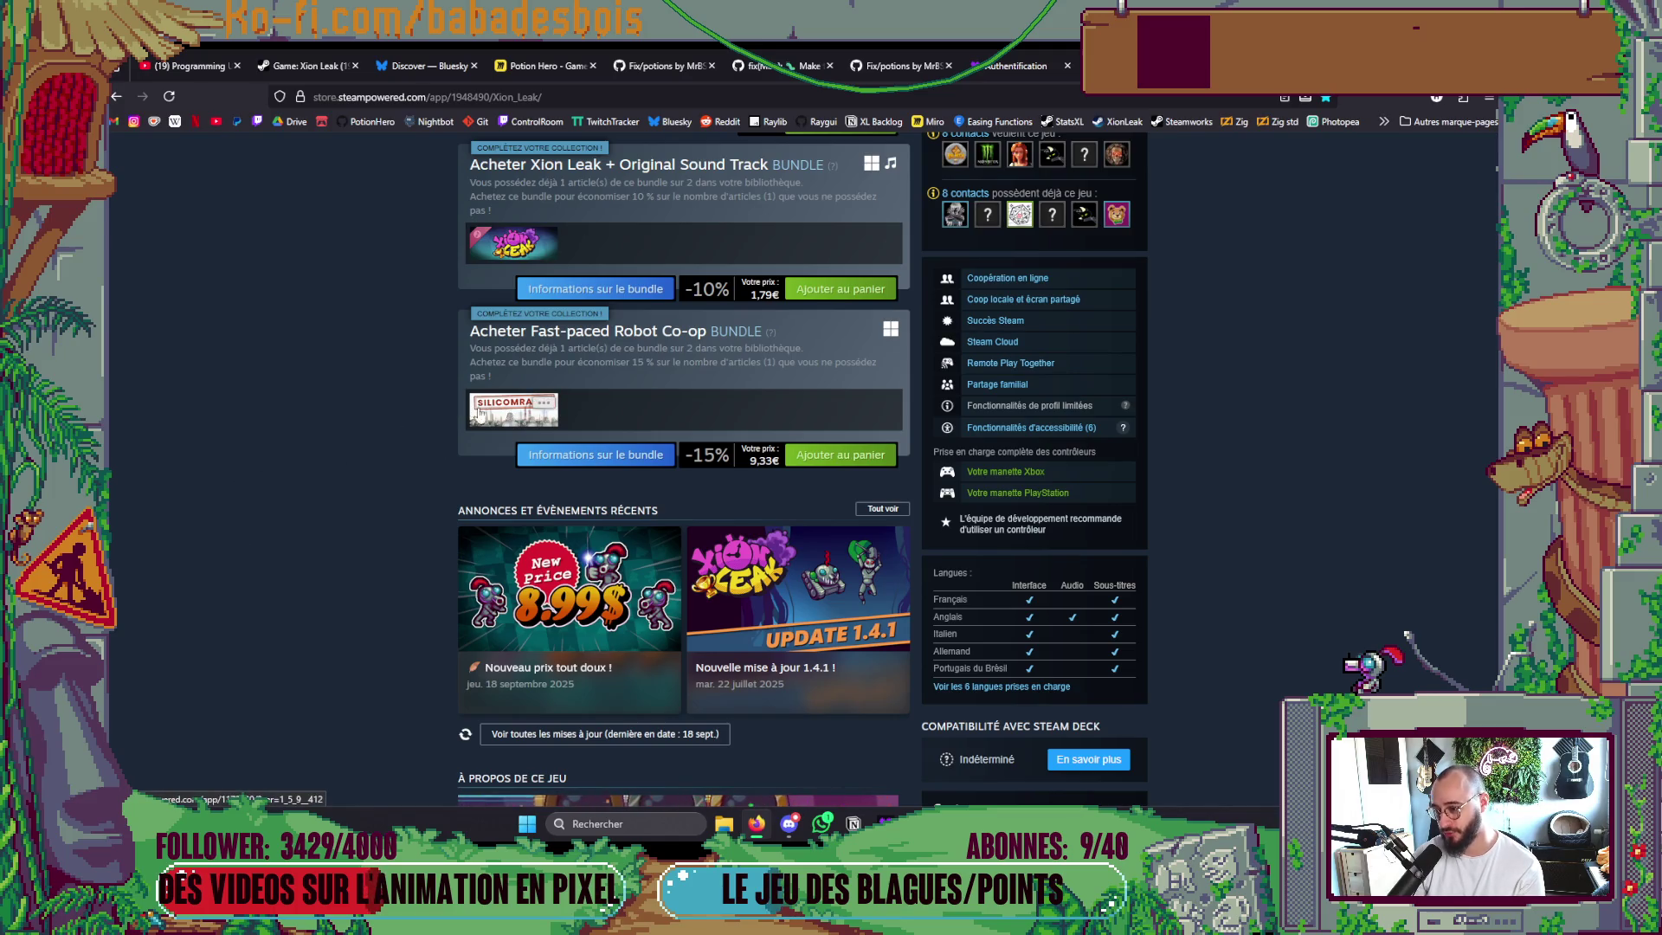
{"action": "mouse_move", "coordinate": [489, 417]}
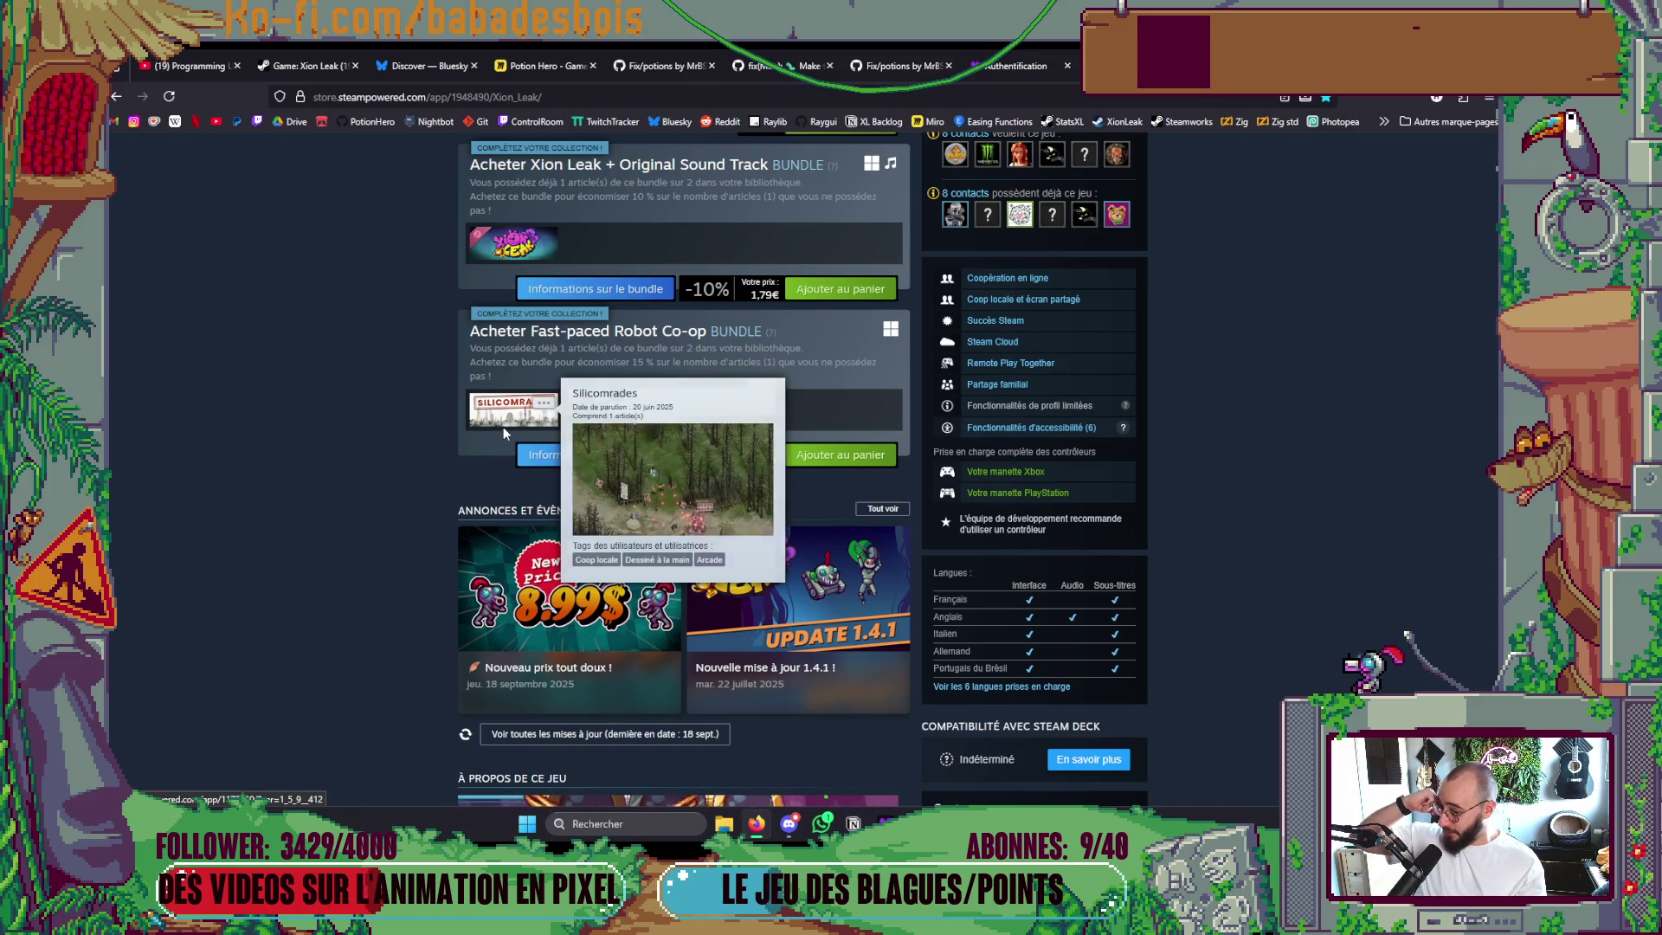
{"action": "scroll", "coordinate": [303, 573], "scroll_direction": "up", "scroll_amount": 3}
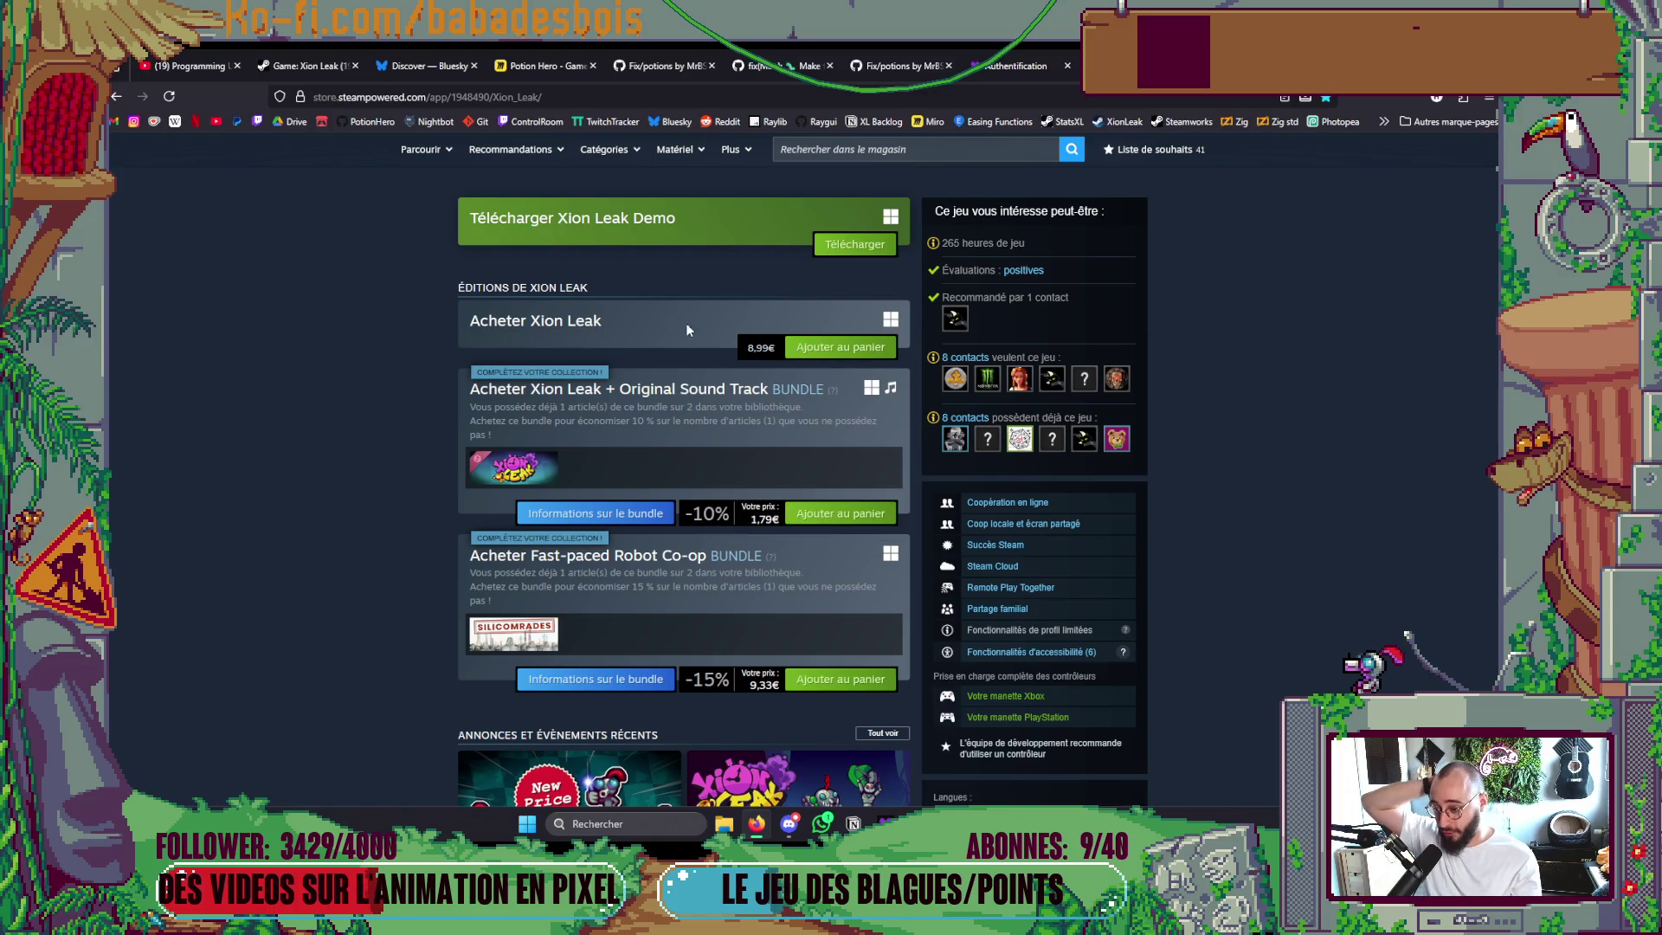
{"action": "scroll", "coordinate": [1441, 485], "scroll_direction": "up", "scroll_amount": 10}
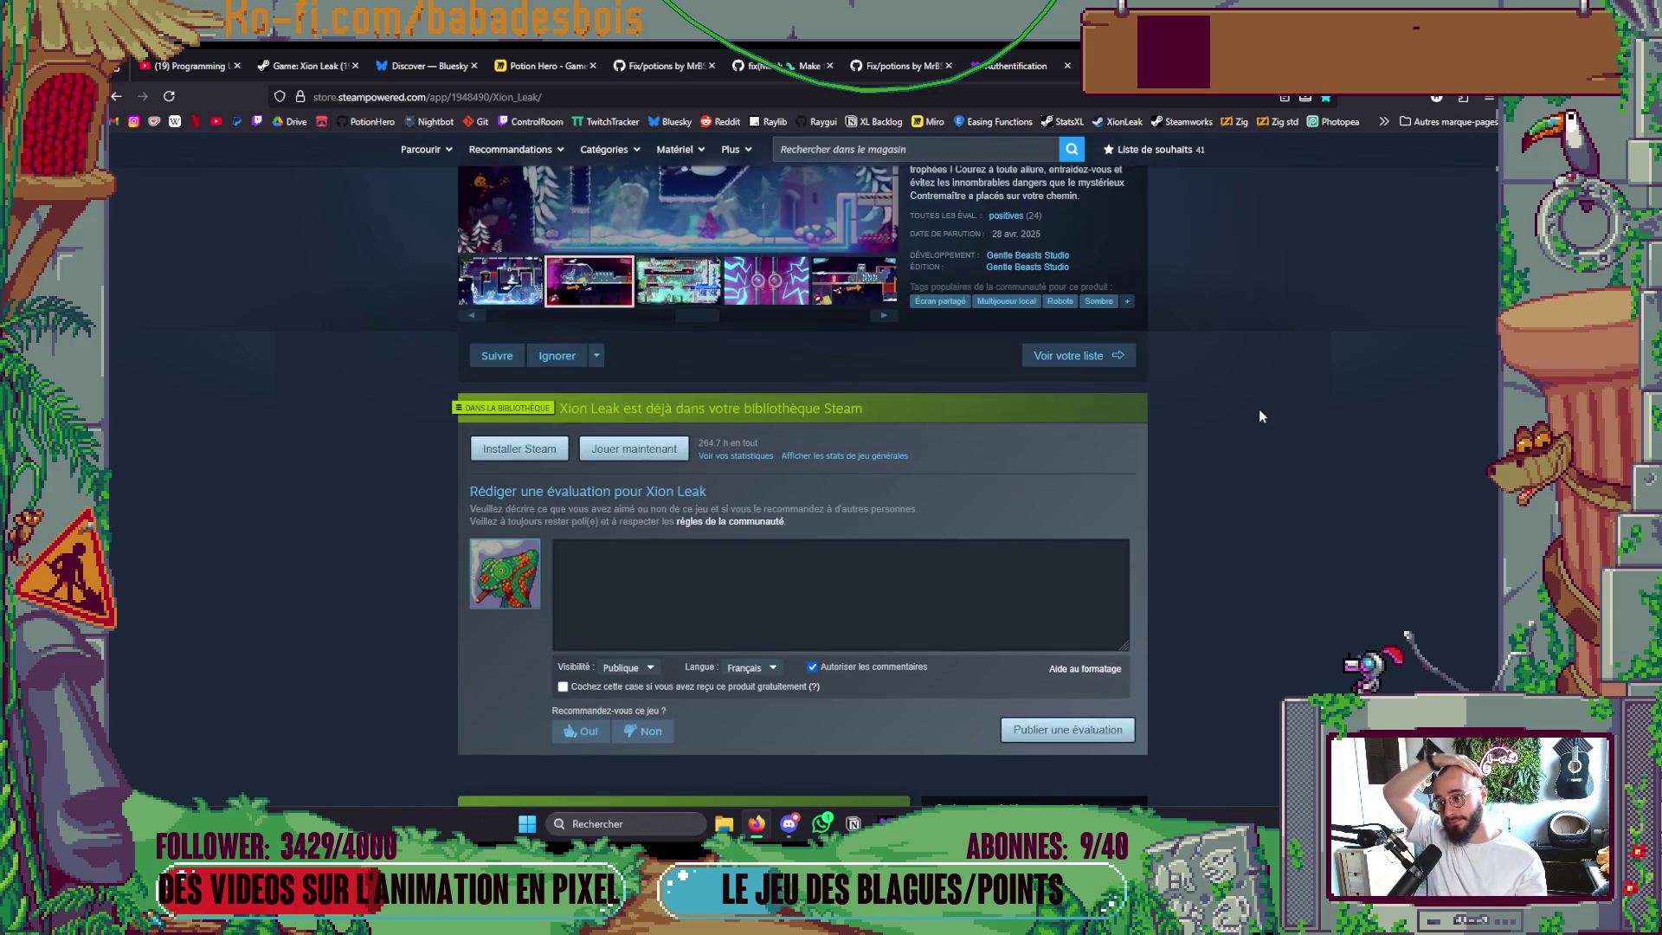
{"action": "scroll", "coordinate": [1213, 519], "scroll_direction": "down", "scroll_amount": 15}
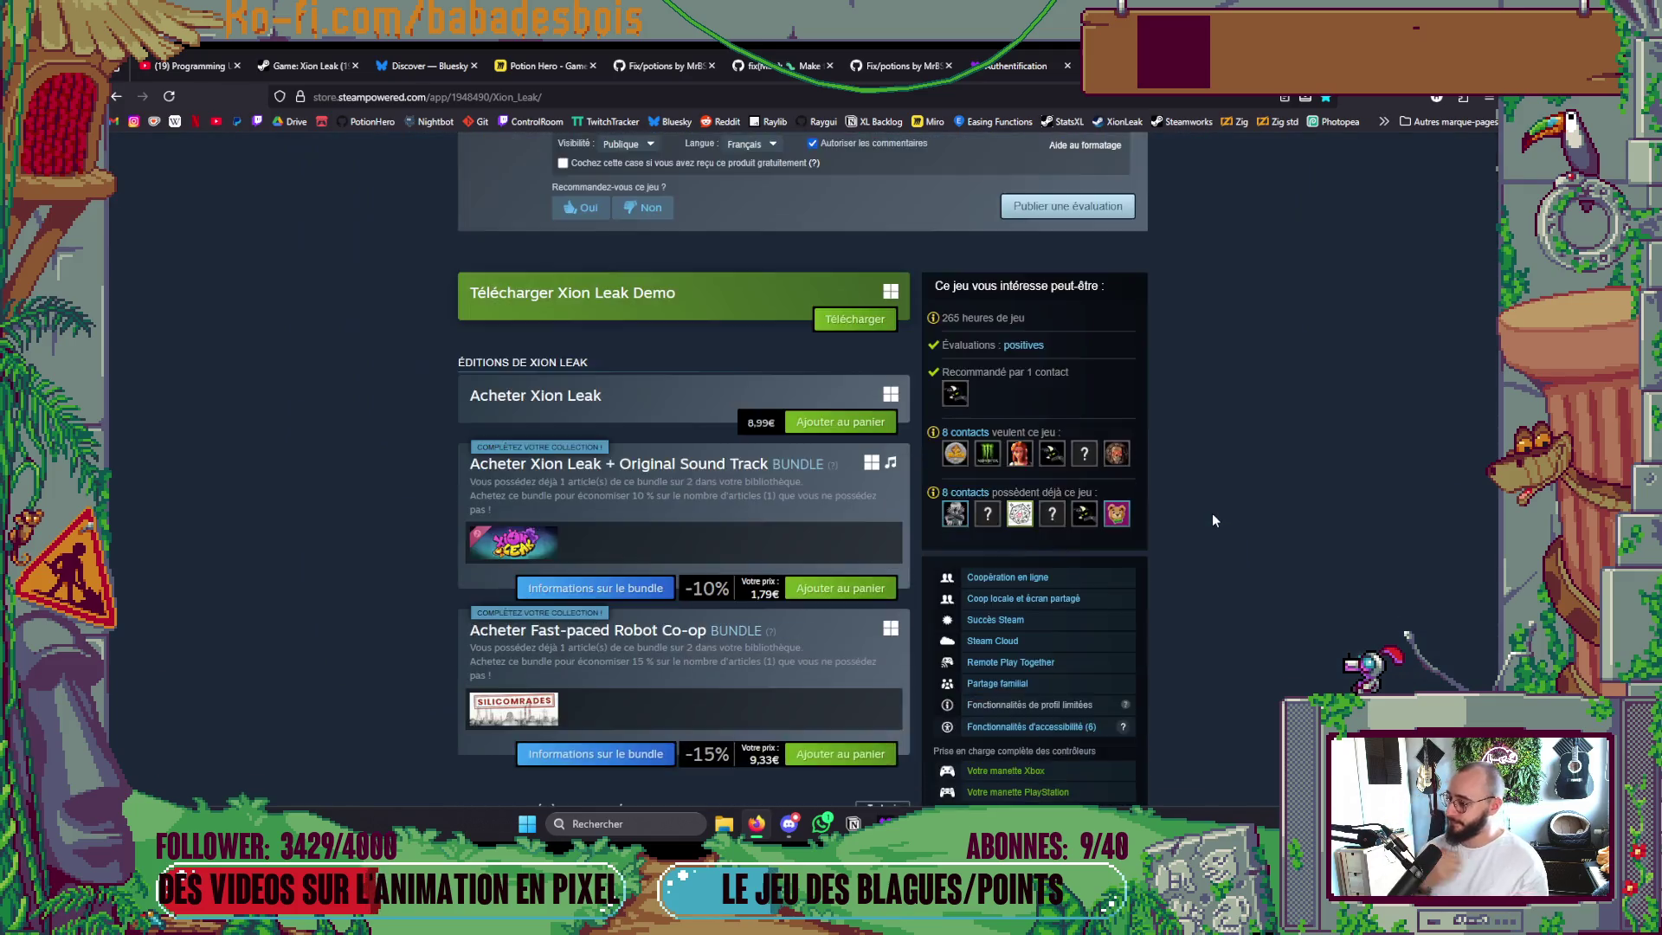
{"action": "scroll", "coordinate": [1206, 487], "scroll_direction": "down", "scroll_amount": 3}
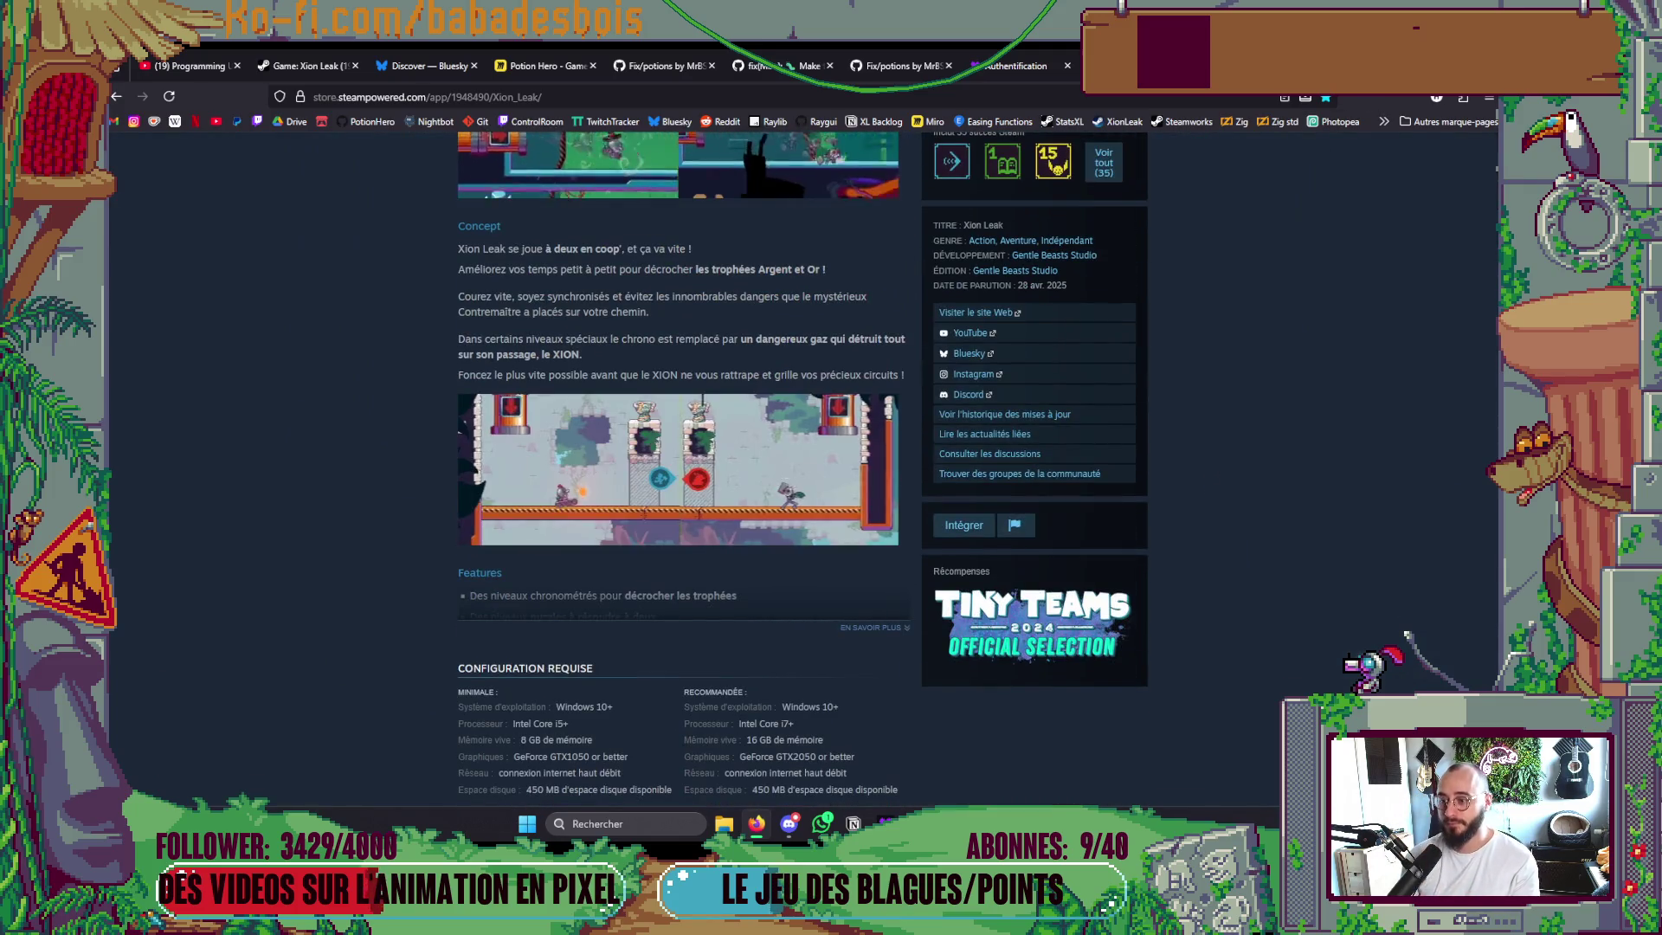
{"action": "left_click", "coordinate": [1417, 66]}
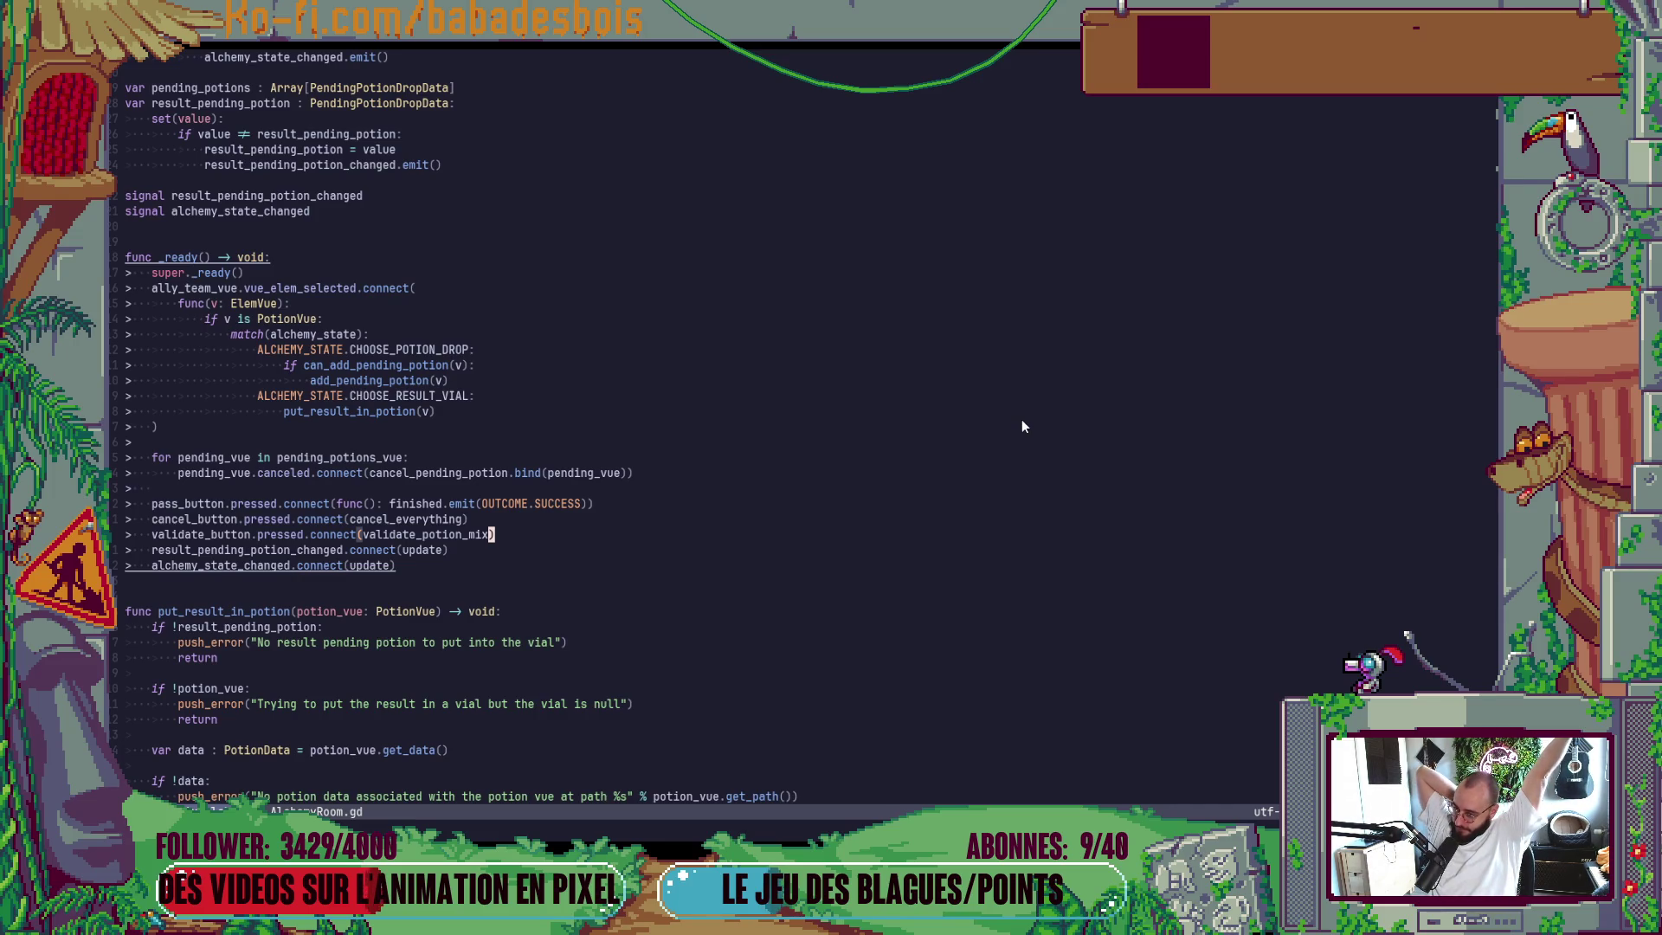
Jump to the can_add_pending_potion definition with gd in AlchemyRoom.gd.
{"action": "scroll", "coordinate": [600, 411], "scroll_direction": "up", "scroll_amount": 4}
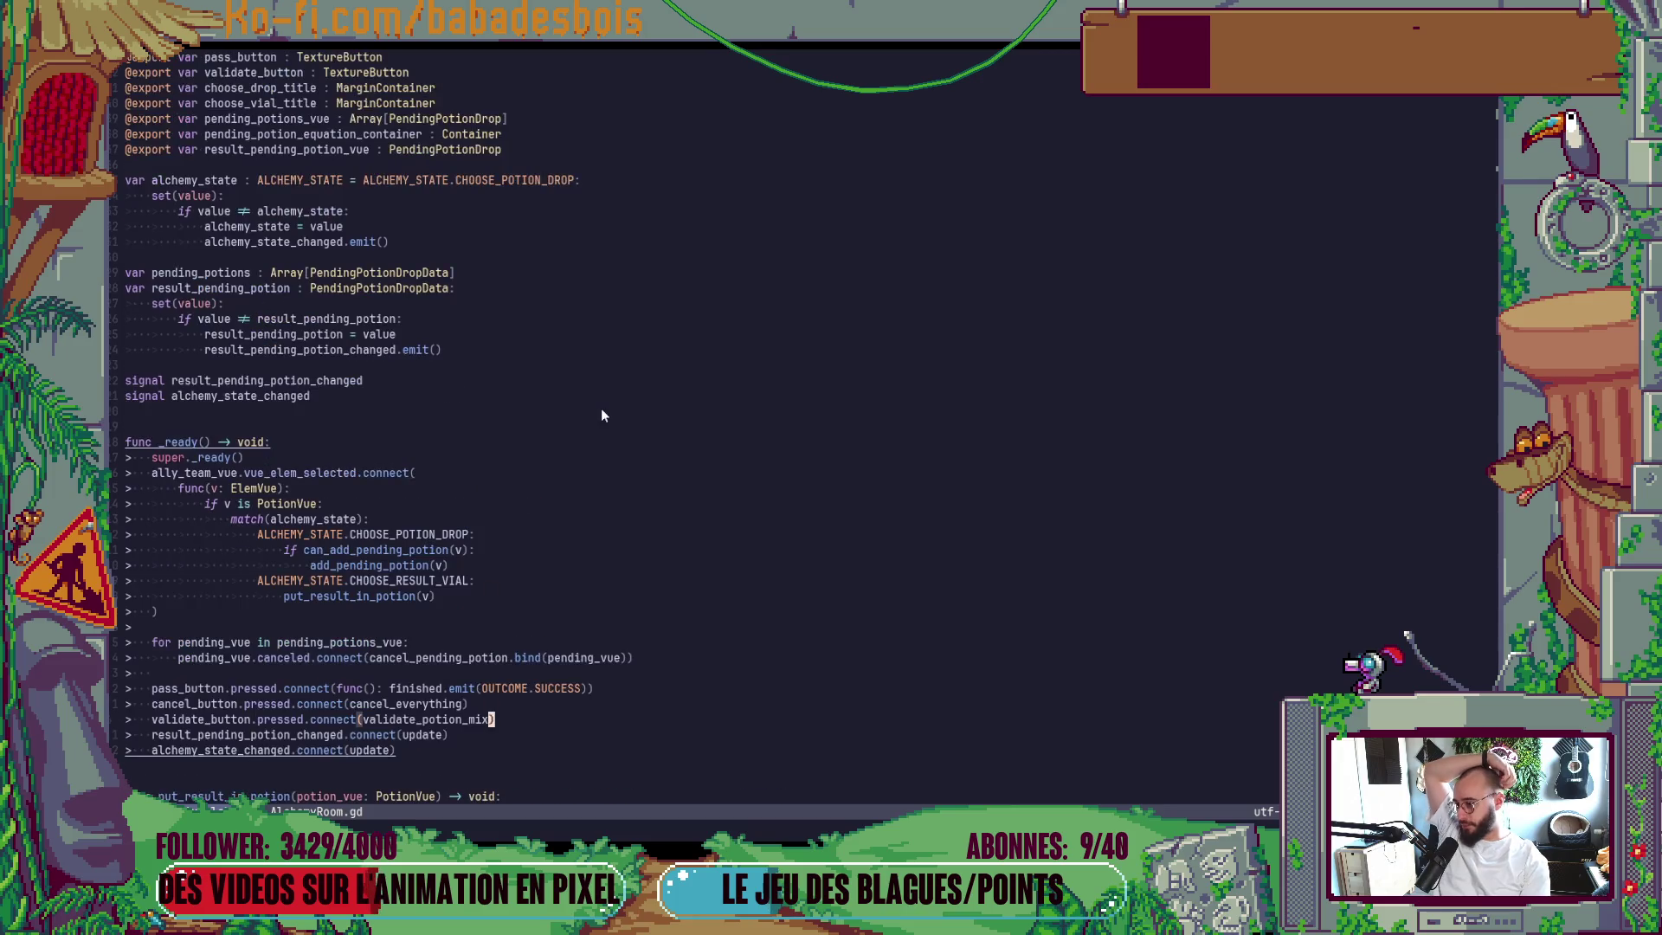
{"action": "scroll", "coordinate": [601, 411], "scroll_direction": "down", "scroll_amount": 12}
{"action": "scroll", "coordinate": [599, 415], "scroll_direction": "down", "scroll_amount": 4}
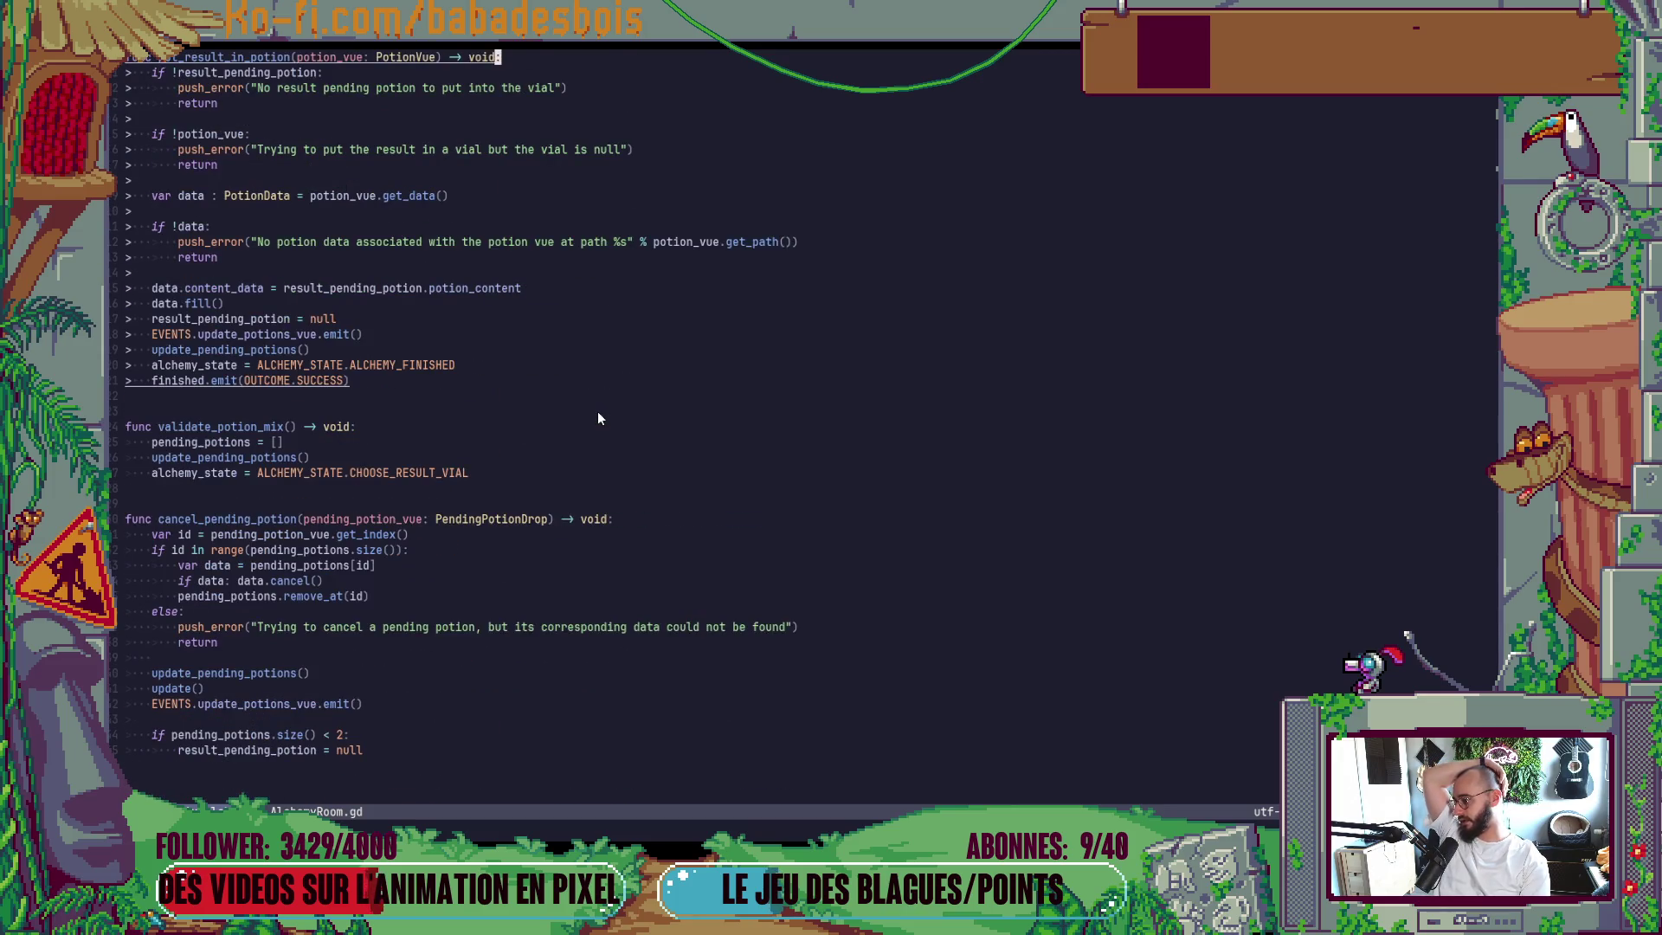
{"action": "scroll", "coordinate": [595, 414], "scroll_direction": "up", "scroll_amount": 3}
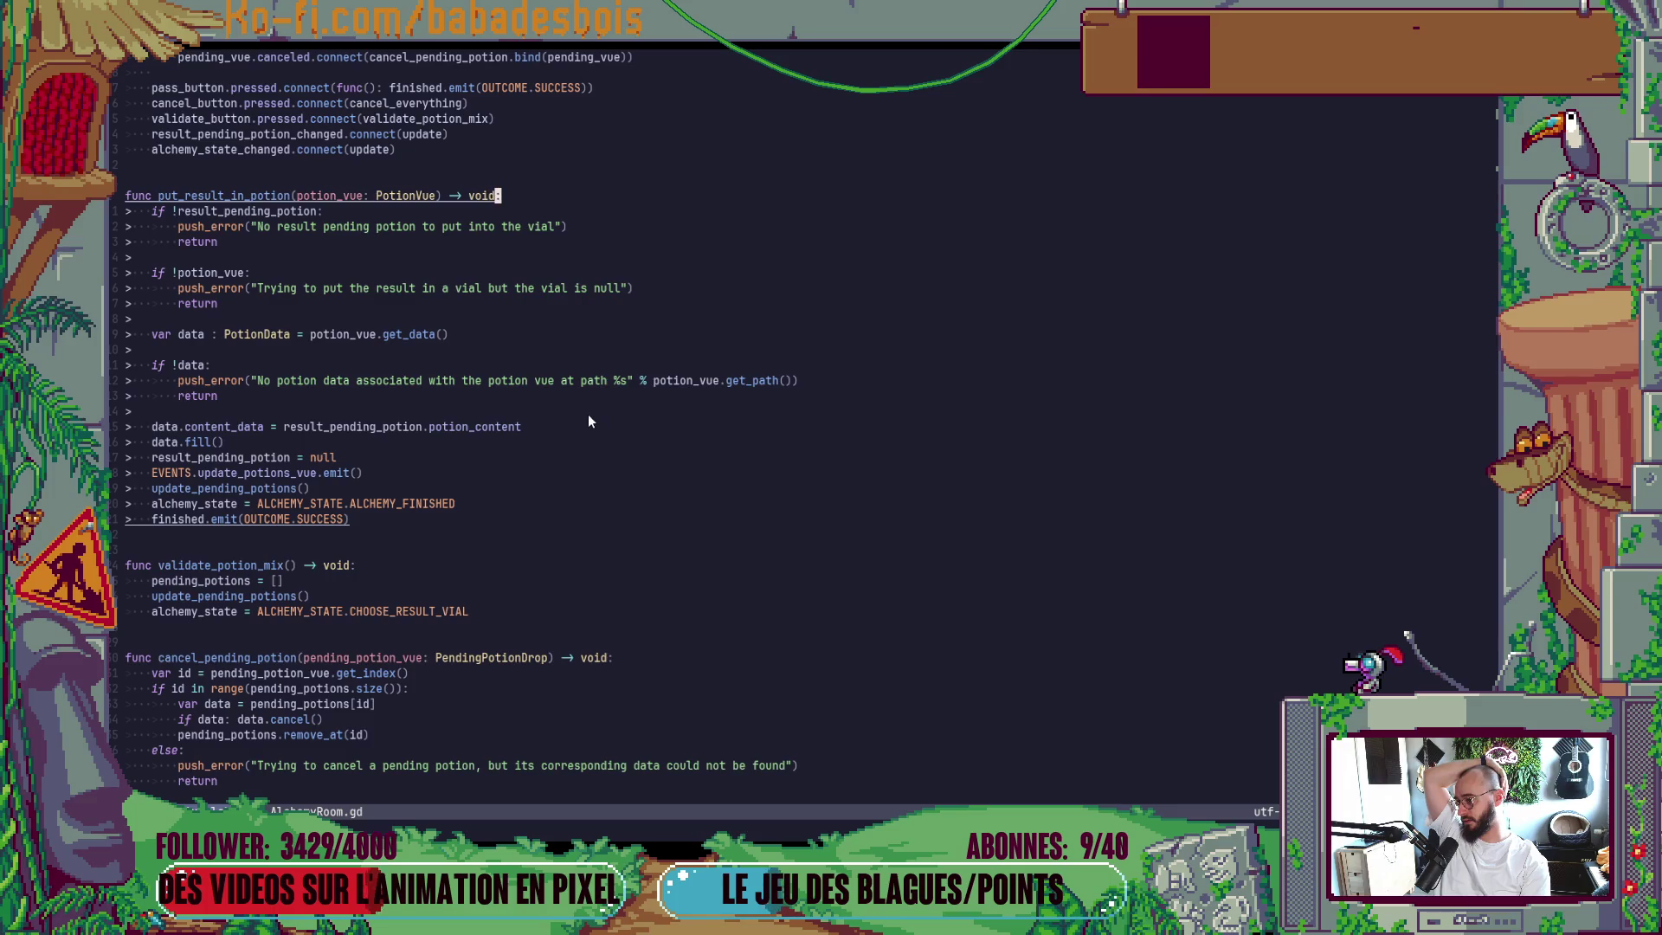
{"action": "scroll", "coordinate": [588, 415], "scroll_direction": "up", "scroll_amount": 3}
{"action": "scroll", "coordinate": [587, 421], "scroll_direction": "up", "scroll_amount": 3}
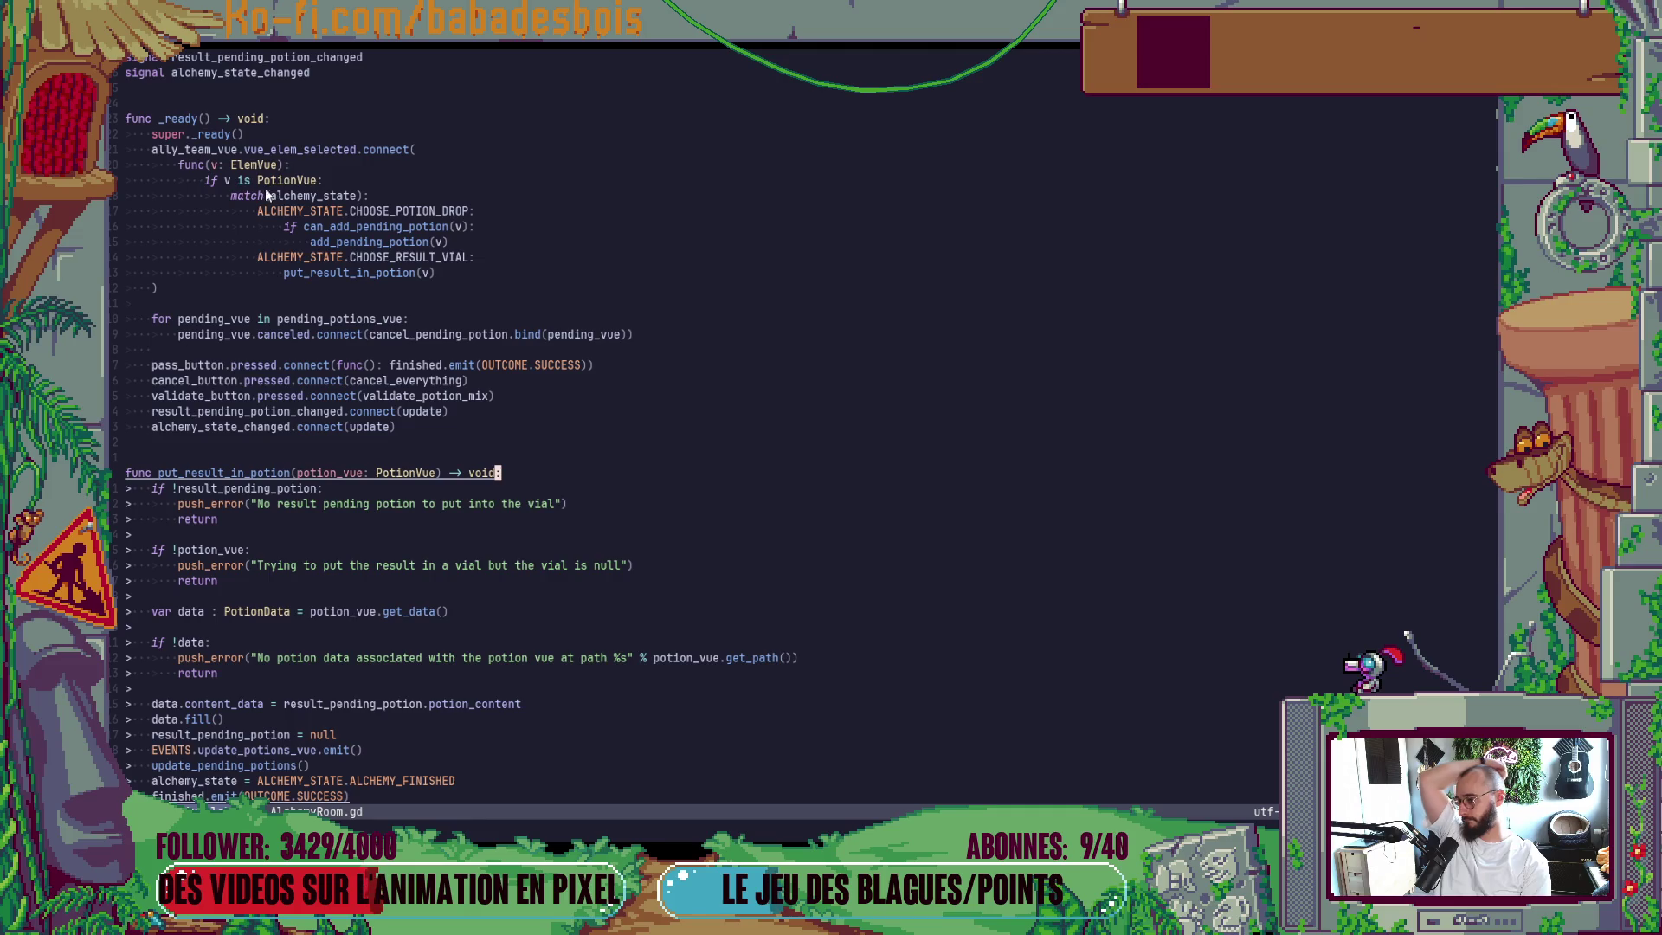
{"action": "left_click", "coordinate": [365, 226]}
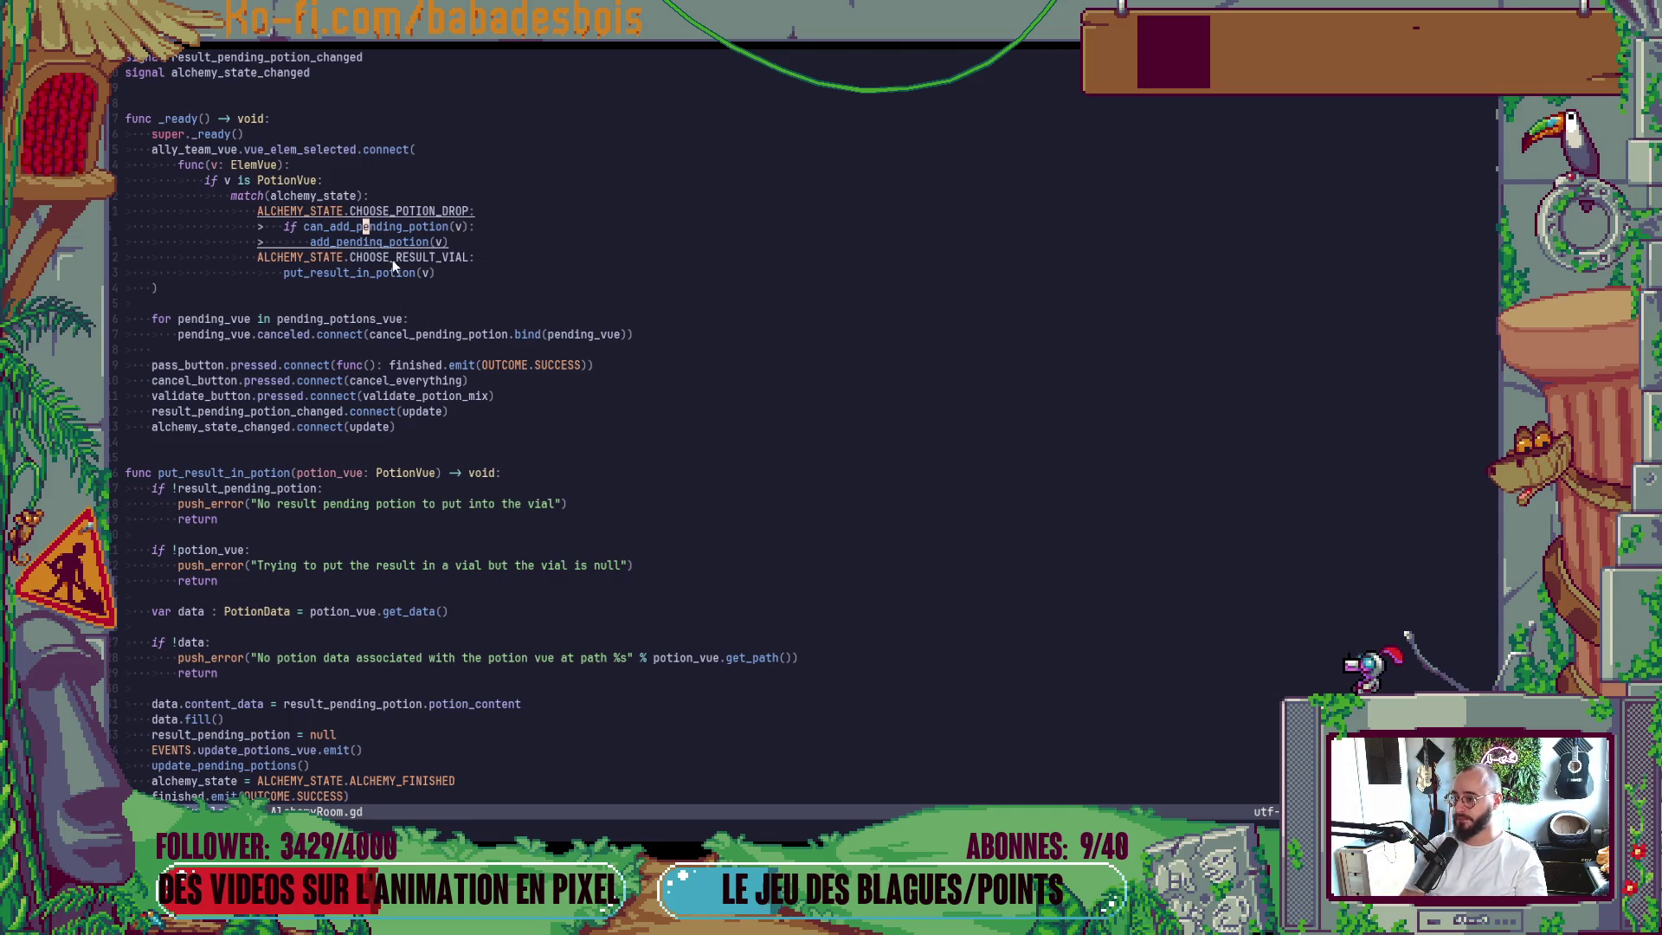
{"action": "key", "text": "g"}
{"action": "key", "text": "d"}
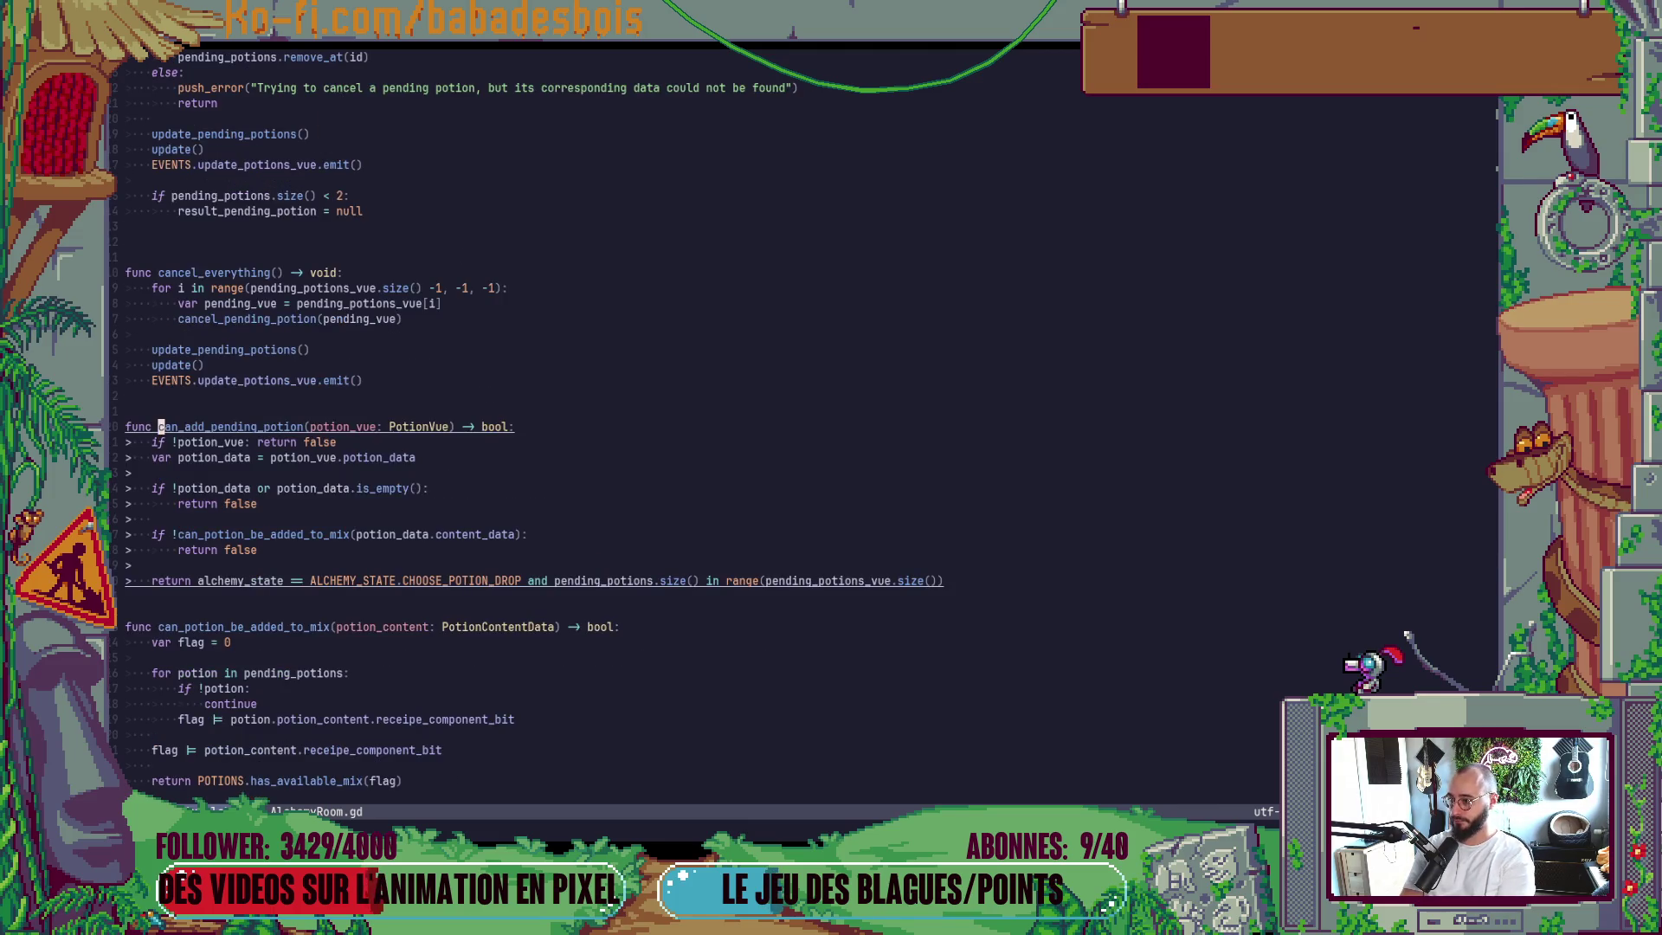
{"action": "scroll", "coordinate": [441, 376], "scroll_direction": "down", "scroll_amount": 2}
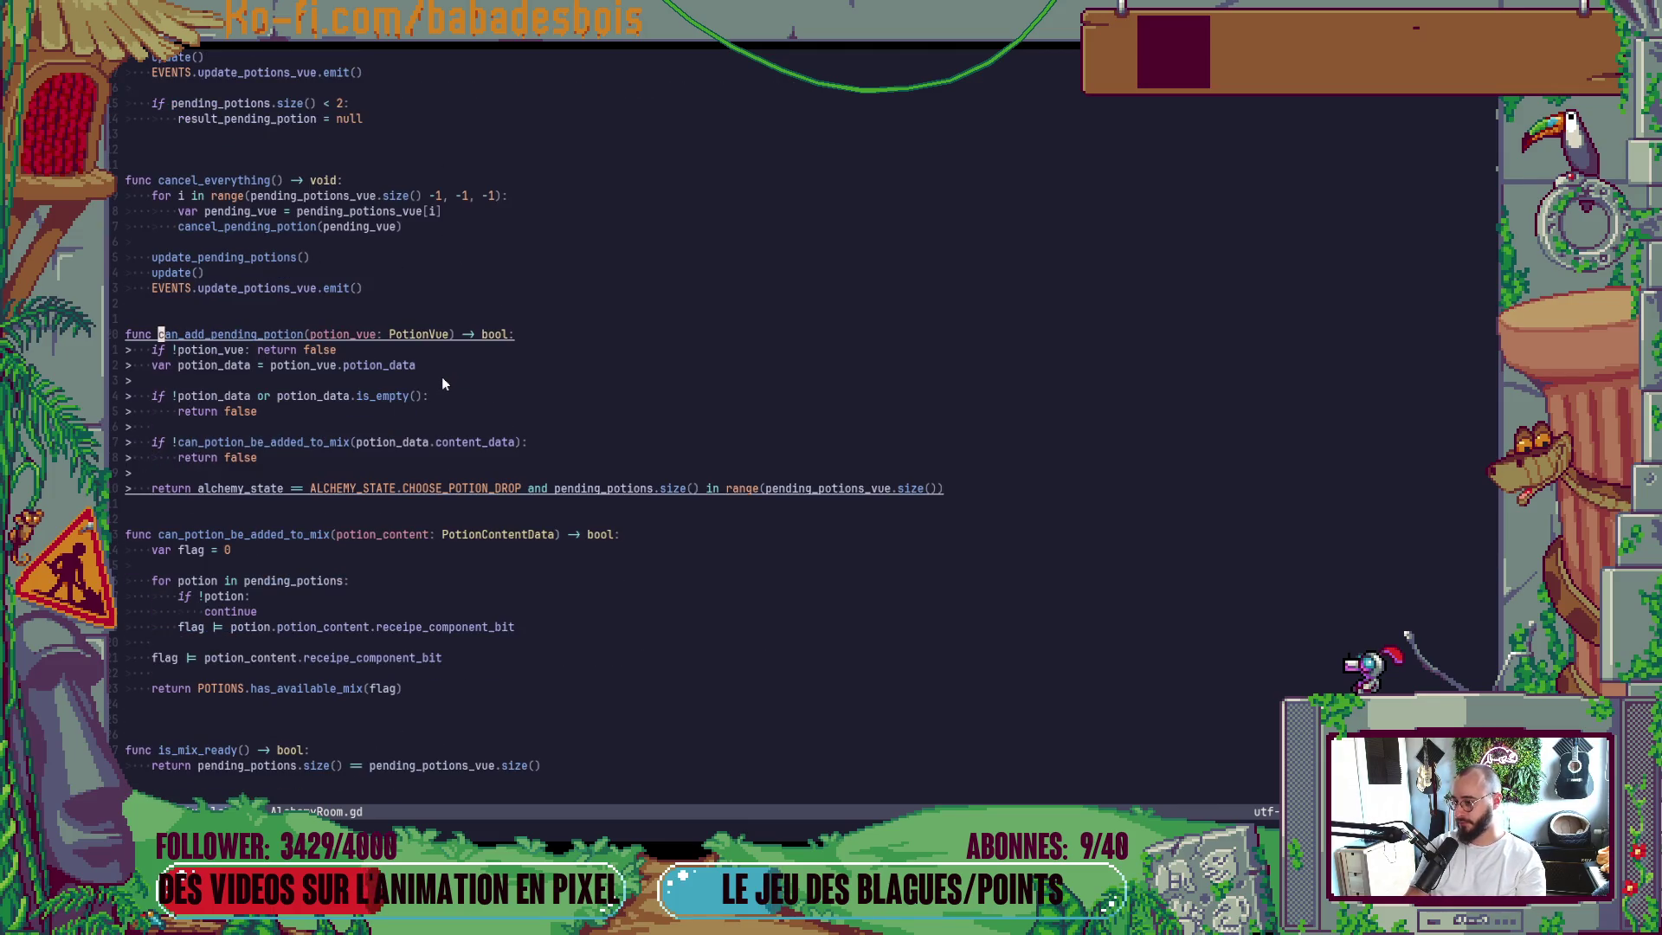
Switch to Godot's Script workspace and start a Quick Open Scene search.
{"action": "key", "text": "alt+Tab"}
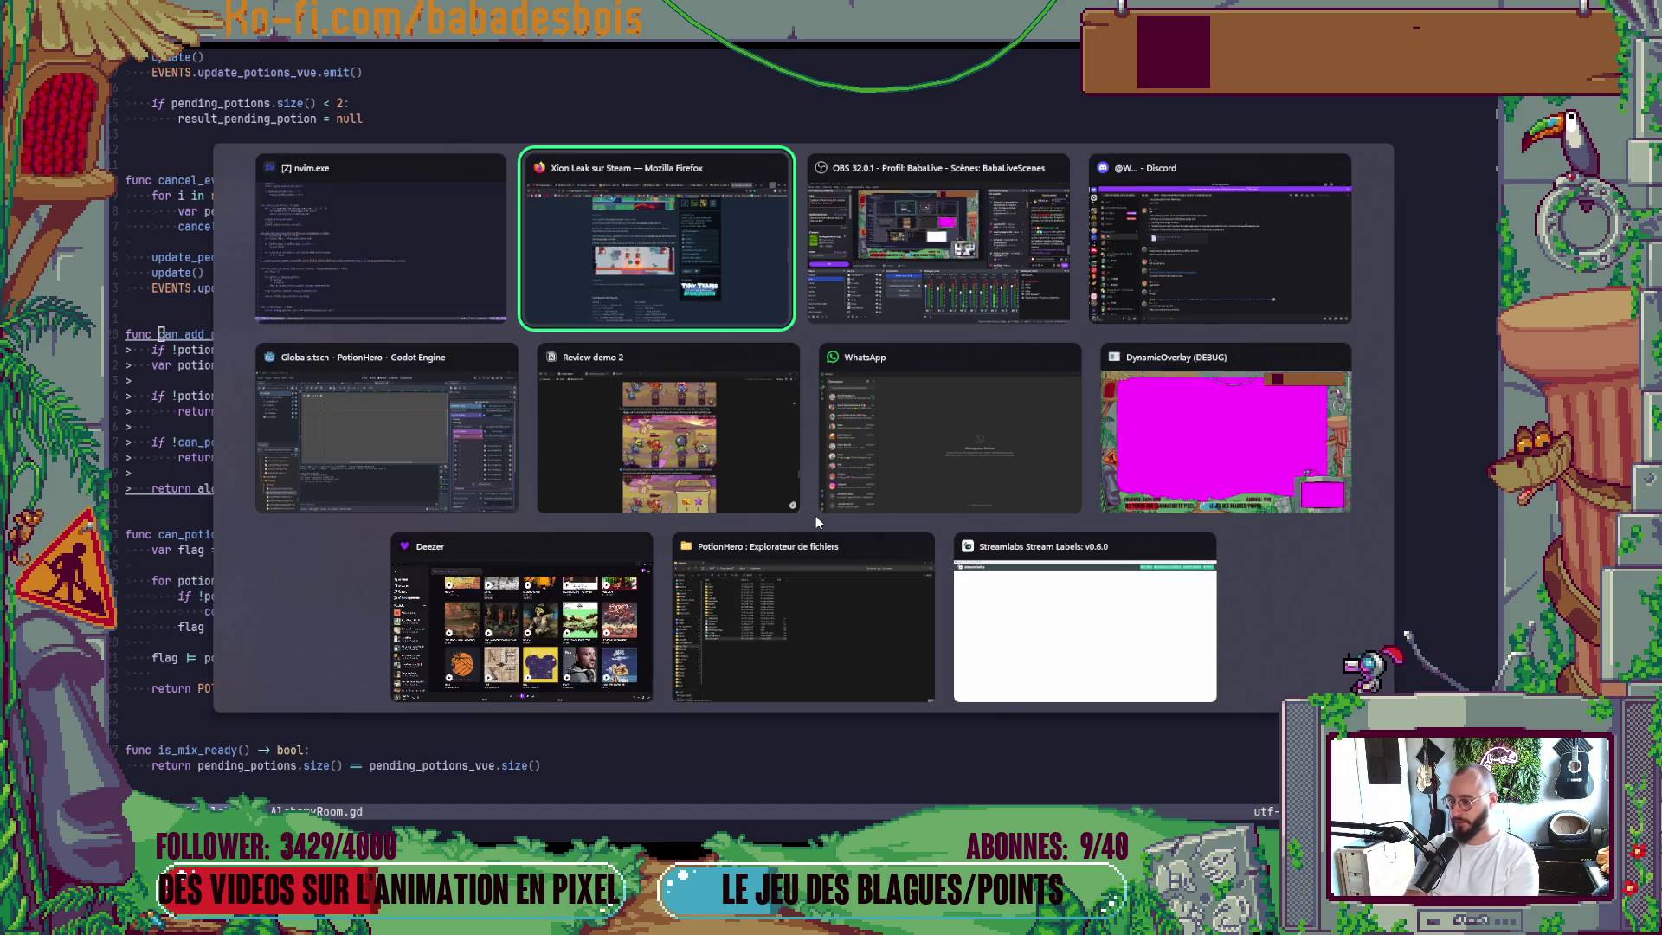
{"action": "left_click", "coordinate": [485, 442]}
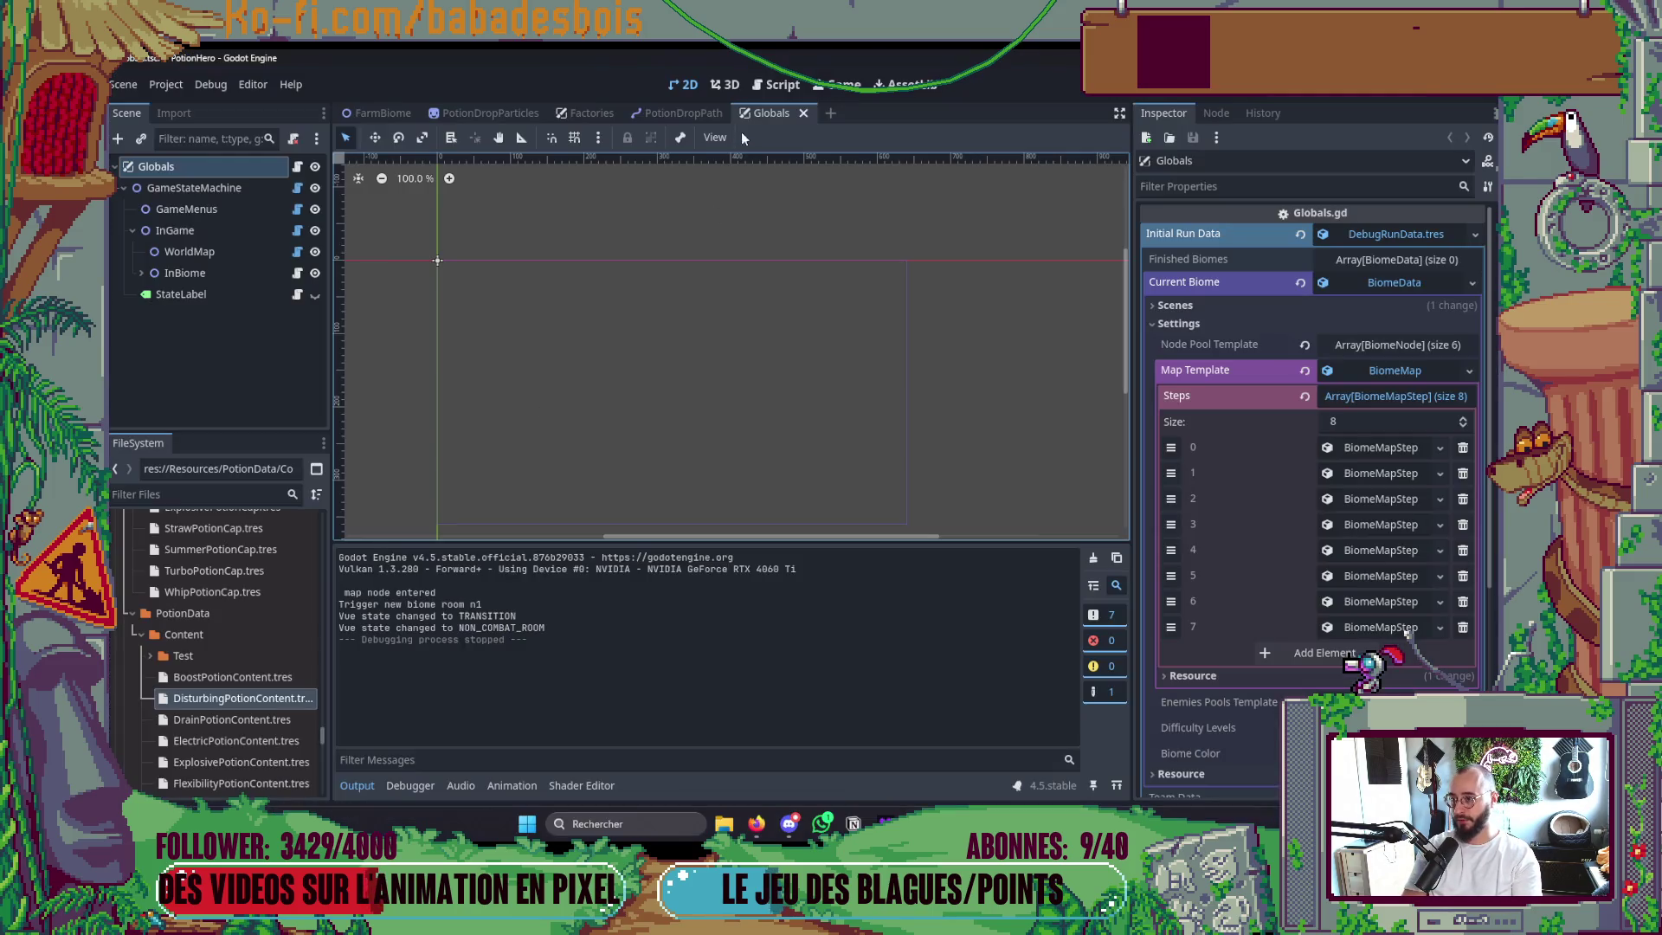
{"action": "left_click", "coordinate": [777, 84]}
{"action": "key", "text": "ctrl+shift+o"}
{"action": "type", "text": "Can"}
{"action": "key", "text": "BackSpace"}
{"action": "key", "text": "BackSpace"}
{"action": "key", "text": "BackSpace"}
Open AlchemyLabBiomeRoom.tscn, hide the output log, and scroll to line 12.
{"action": "type", "text": "Alche"}
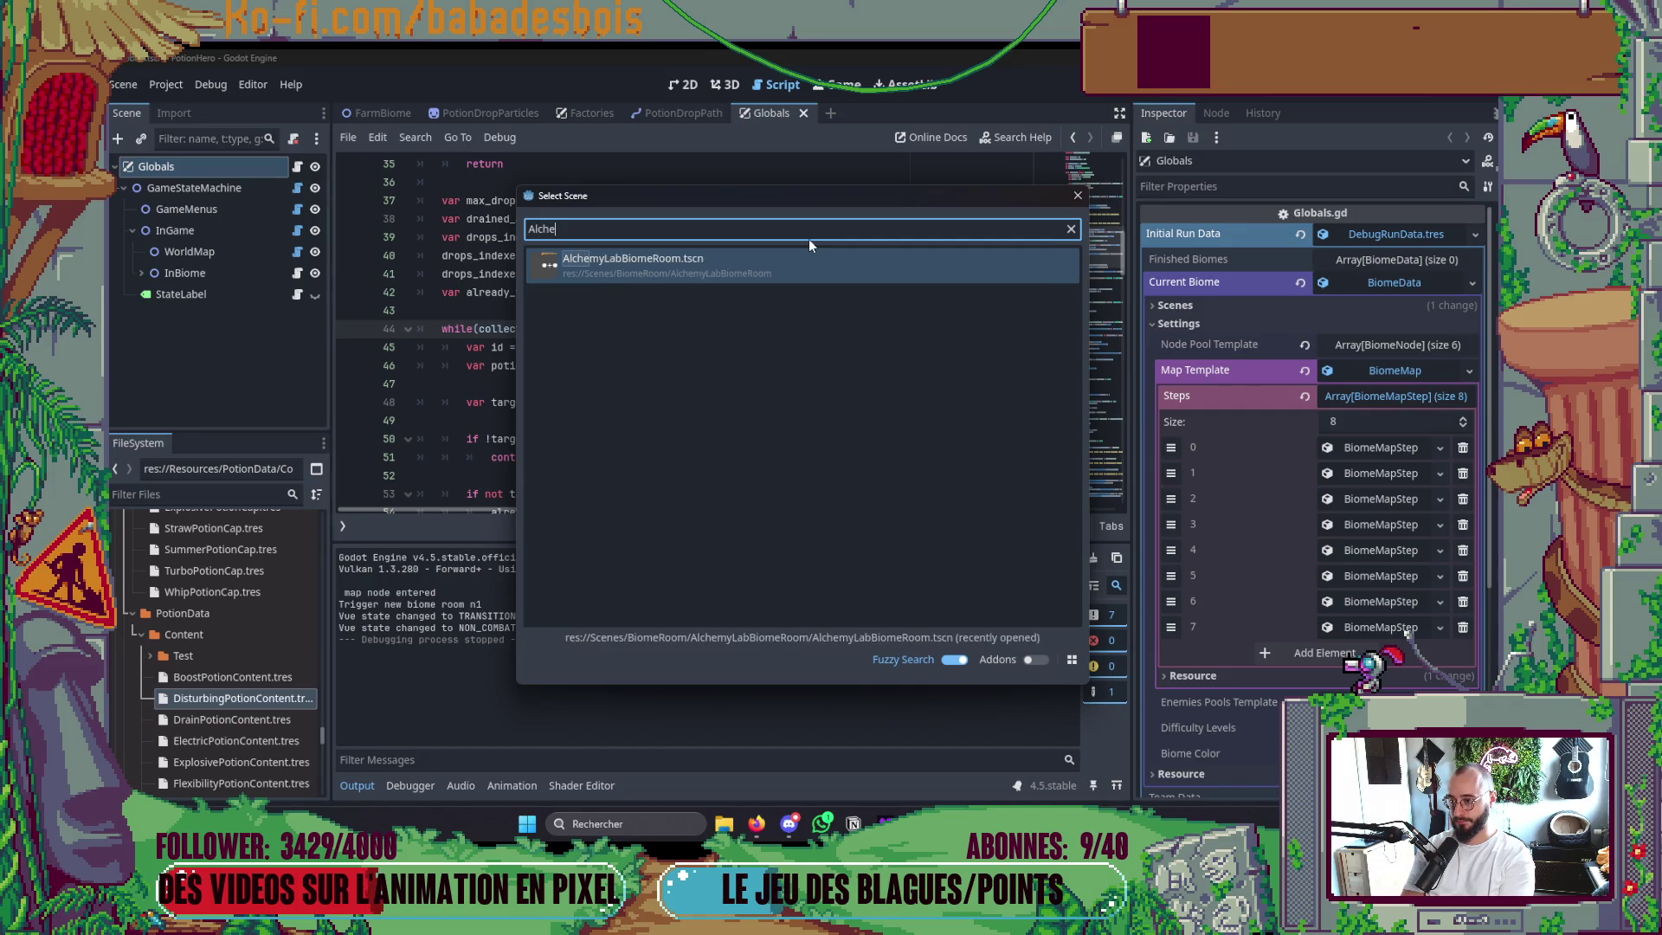
{"action": "key", "text": "Return"}
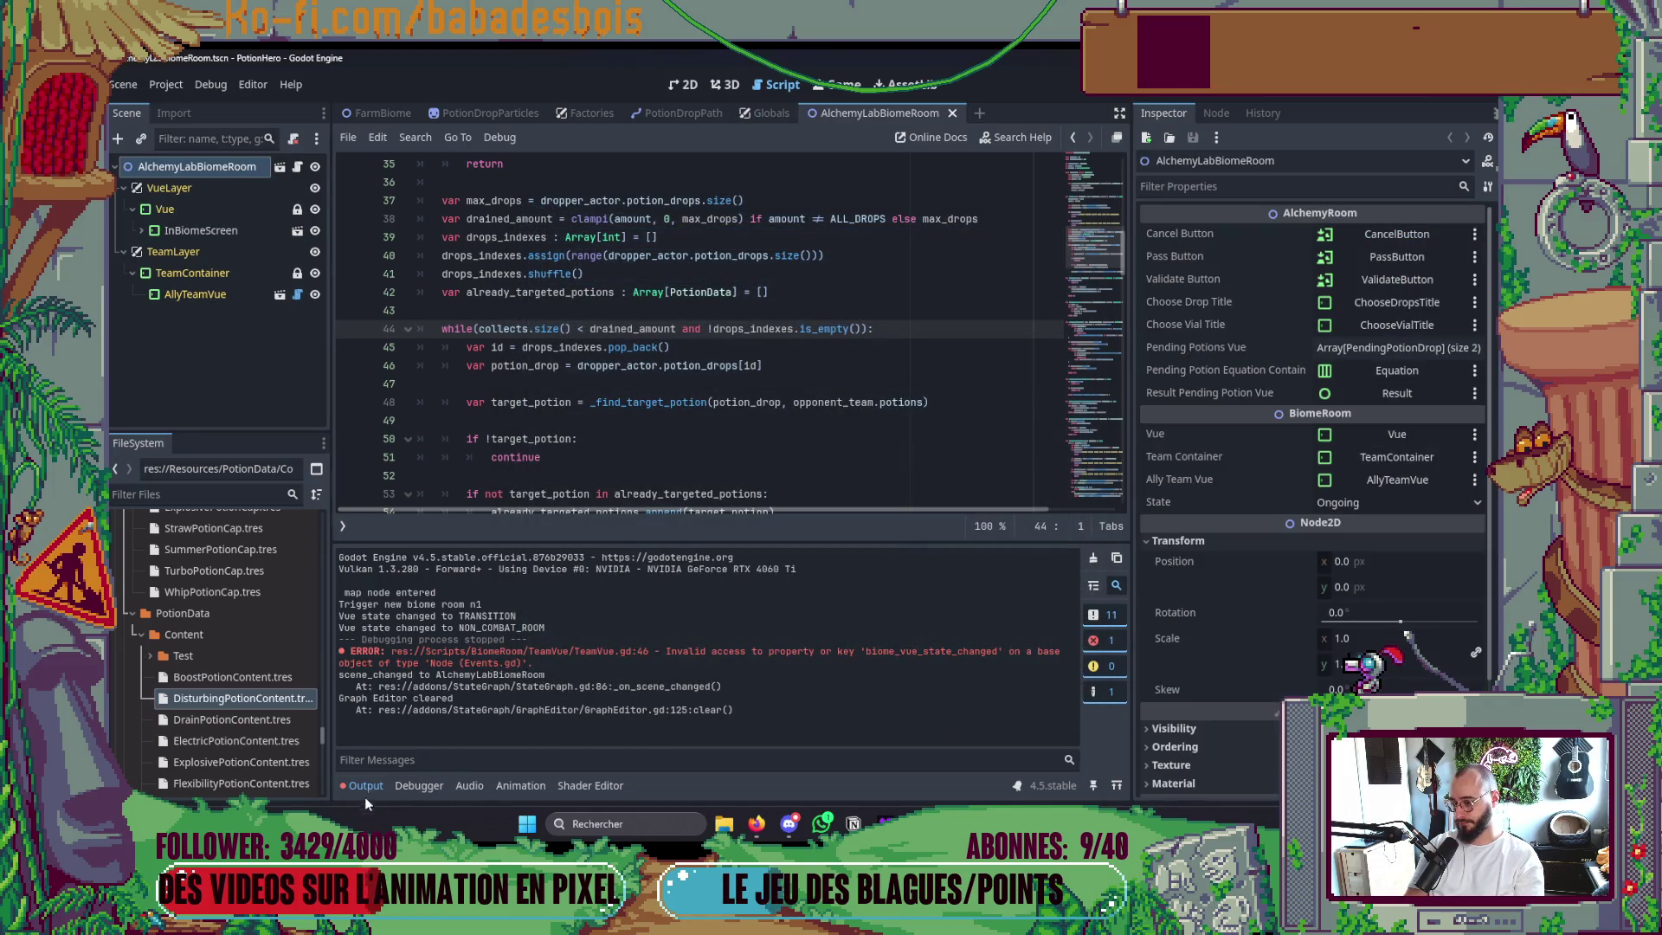
{"action": "left_click", "coordinate": [363, 785]}
{"action": "scroll", "coordinate": [642, 582], "scroll_direction": "down", "scroll_amount": 3}
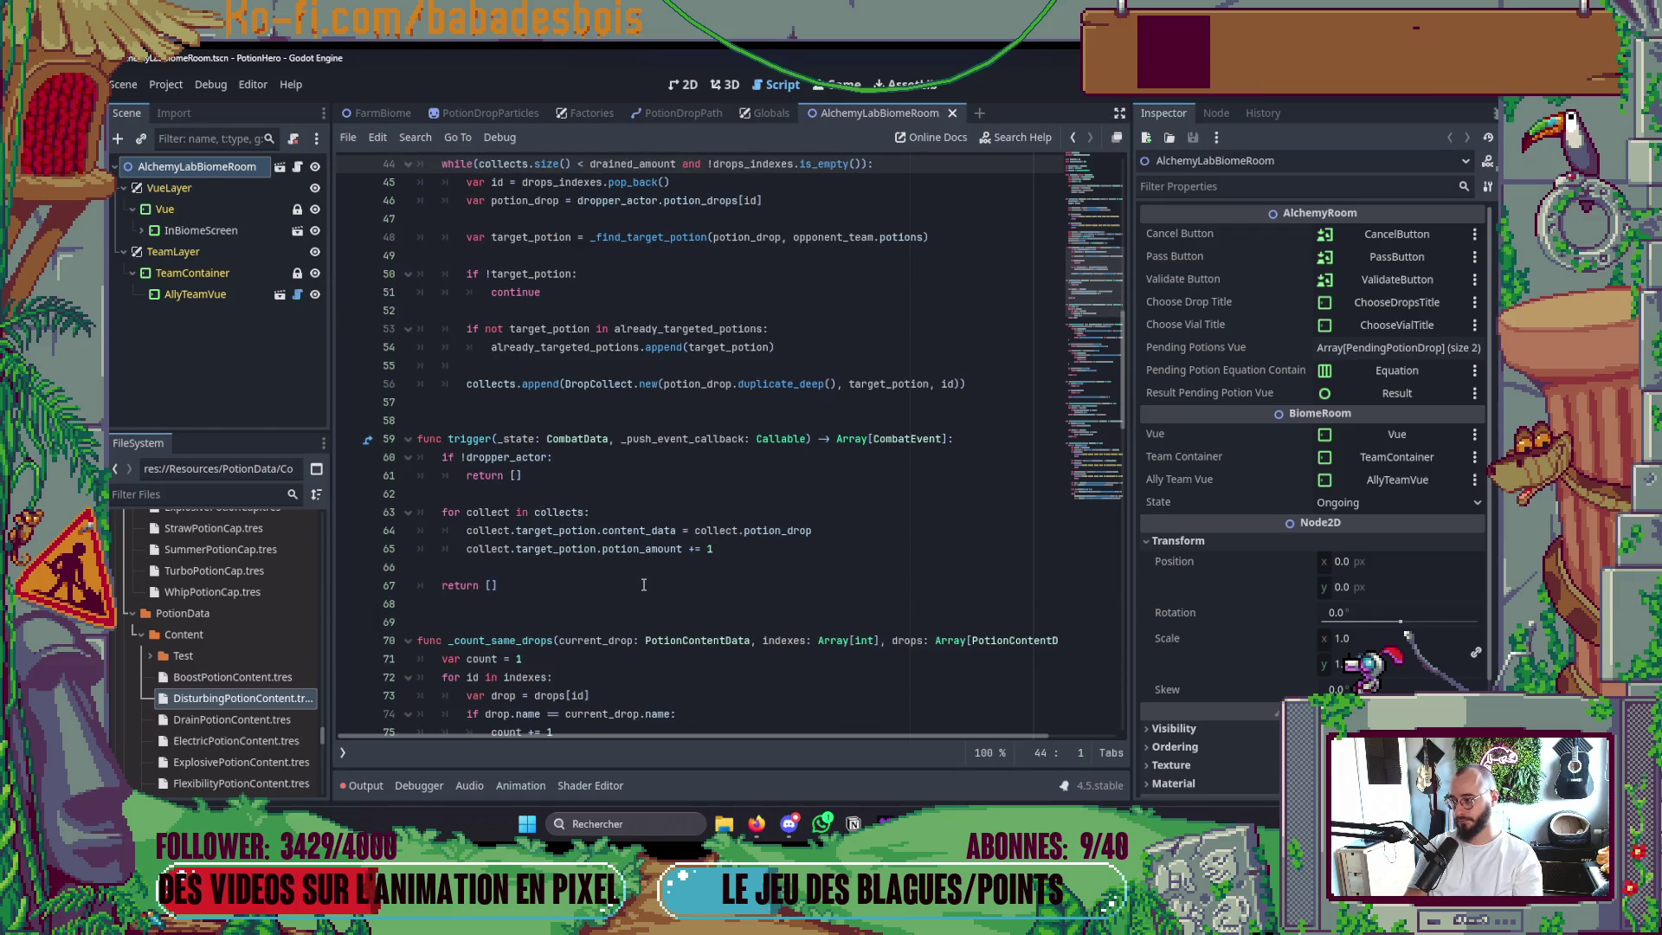
{"action": "scroll", "coordinate": [642, 582], "scroll_direction": "down", "scroll_amount": 6}
{"action": "scroll", "coordinate": [653, 588], "scroll_direction": "down", "scroll_amount": 14}
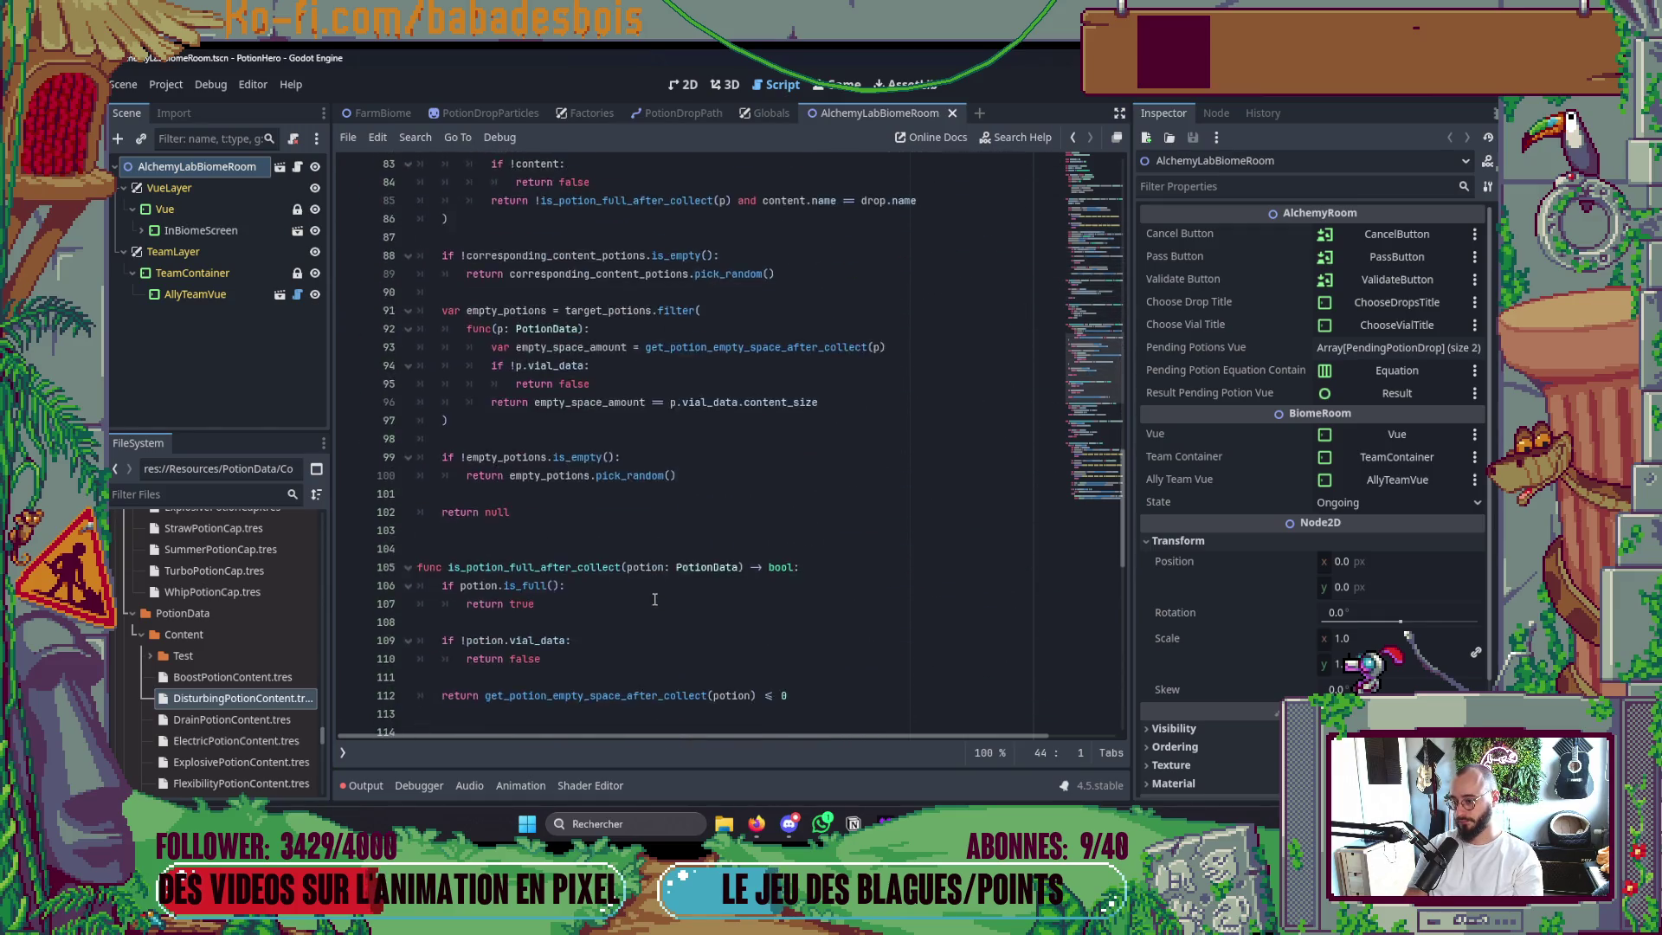
{"action": "scroll", "coordinate": [811, 559], "scroll_direction": "down", "scroll_amount": 8}
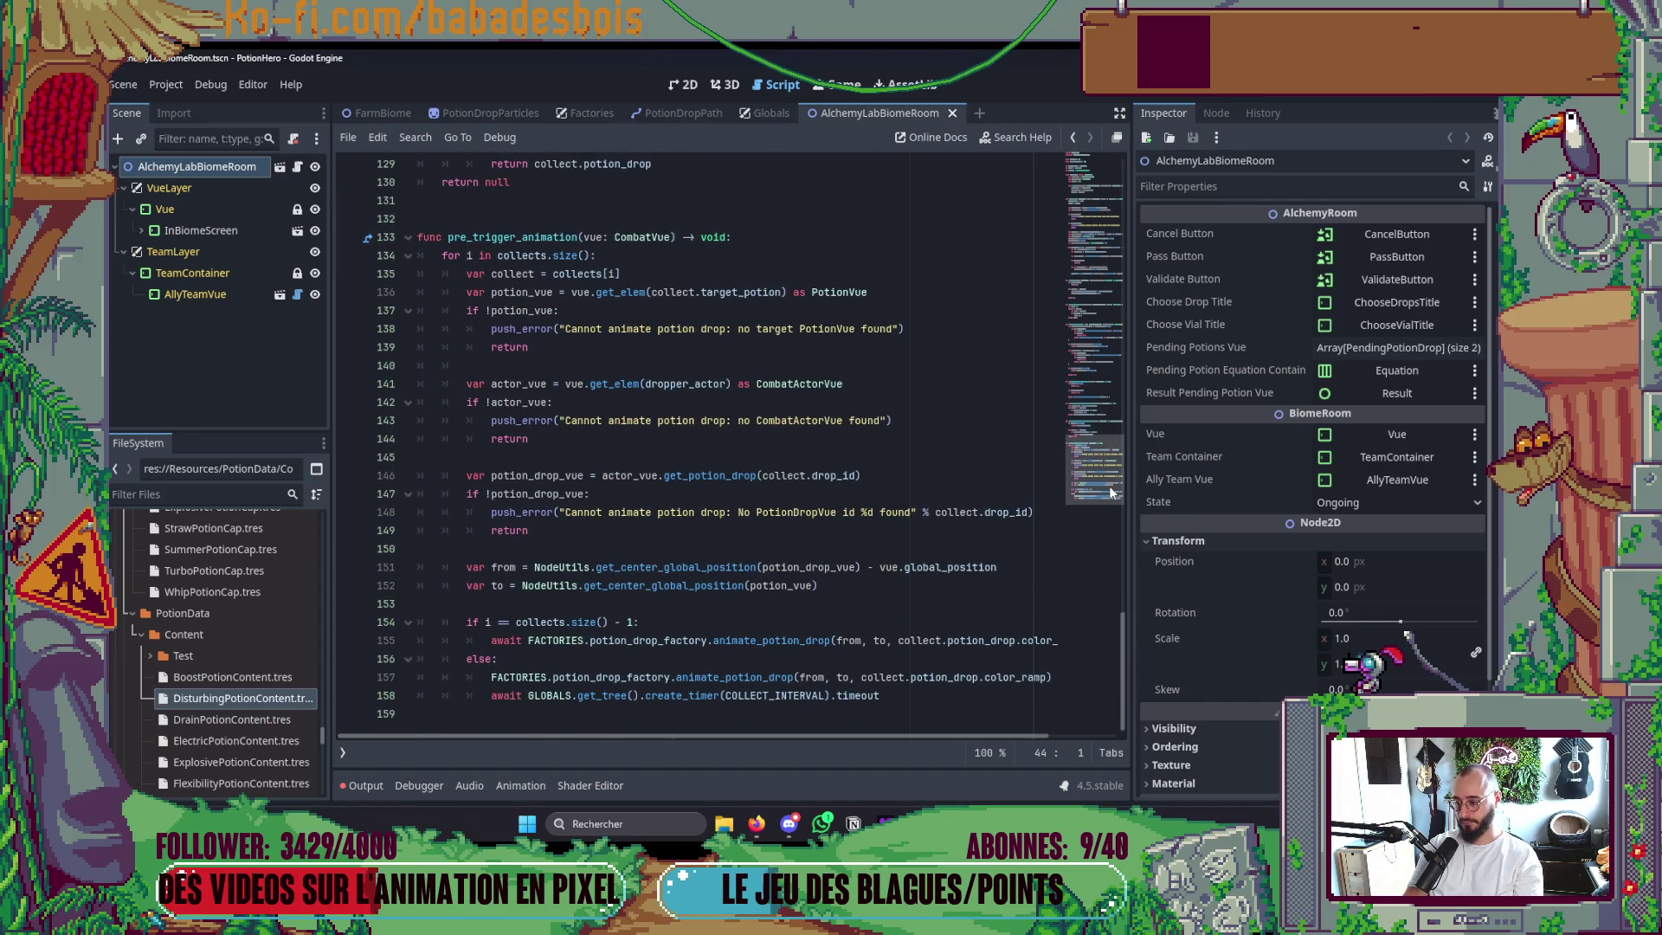
{"action": "scroll", "coordinate": [811, 559], "scroll_direction": "up", "scroll_amount": 20}
{"action": "left_click", "coordinate": [836, 367]}
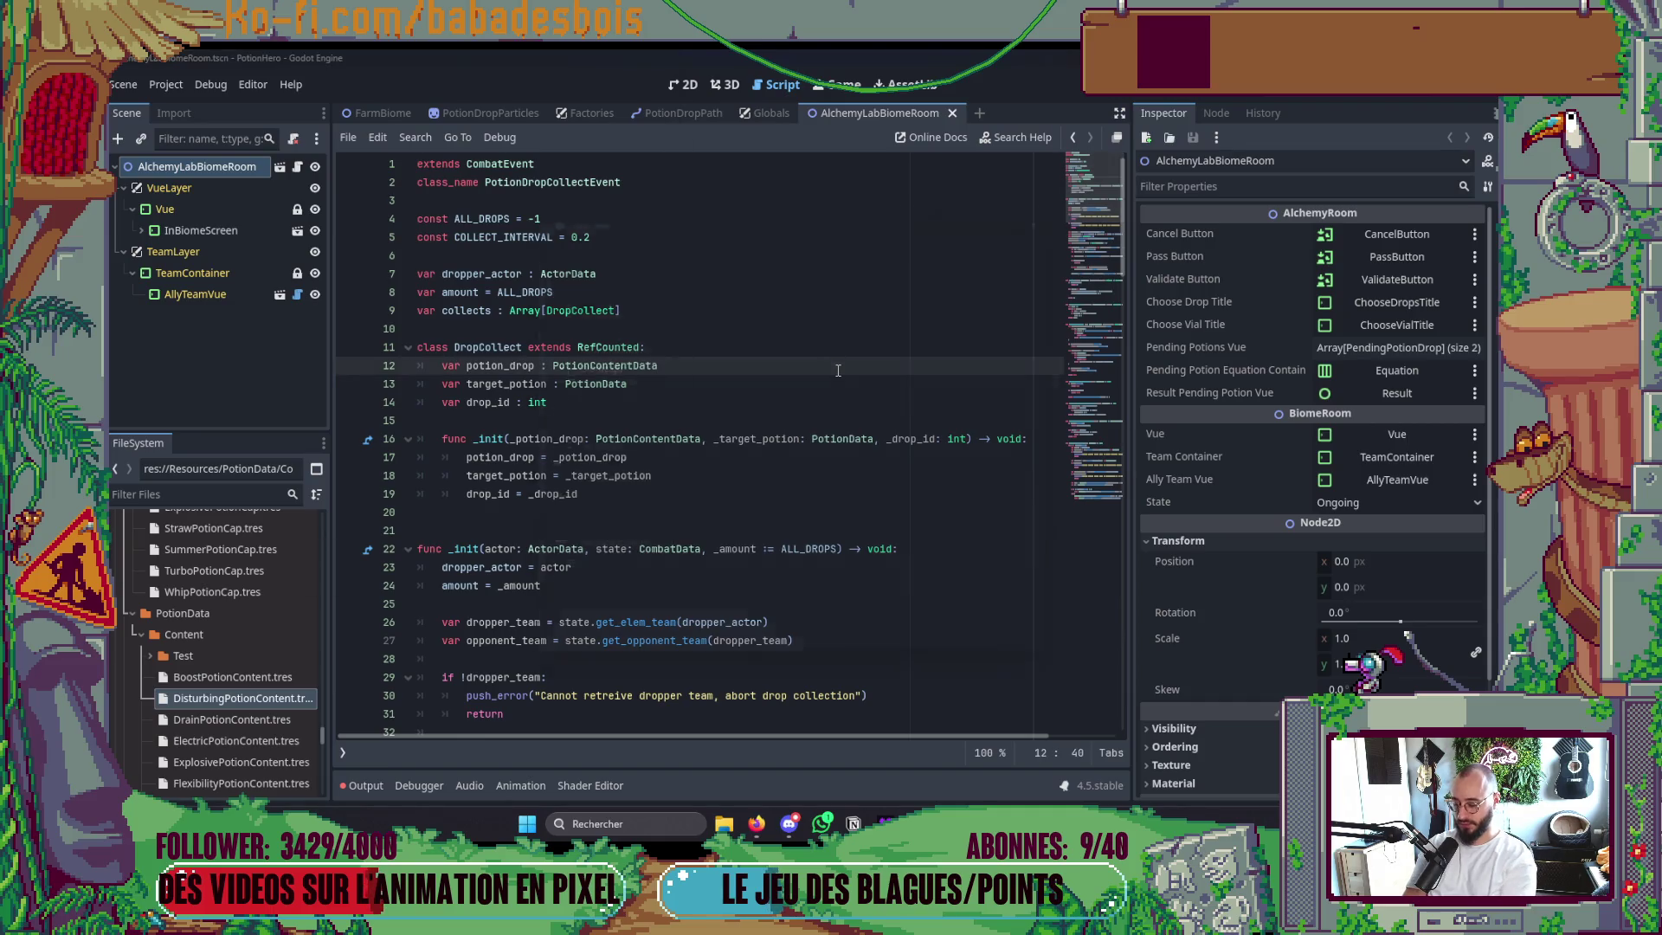
Quick-open AlchemyRoom.gd, go to can_add_pending_potion, and launch a debug run.
{"action": "key", "text": "ctrl+alt+o"}
{"action": "type", "text": "Alchemy"}
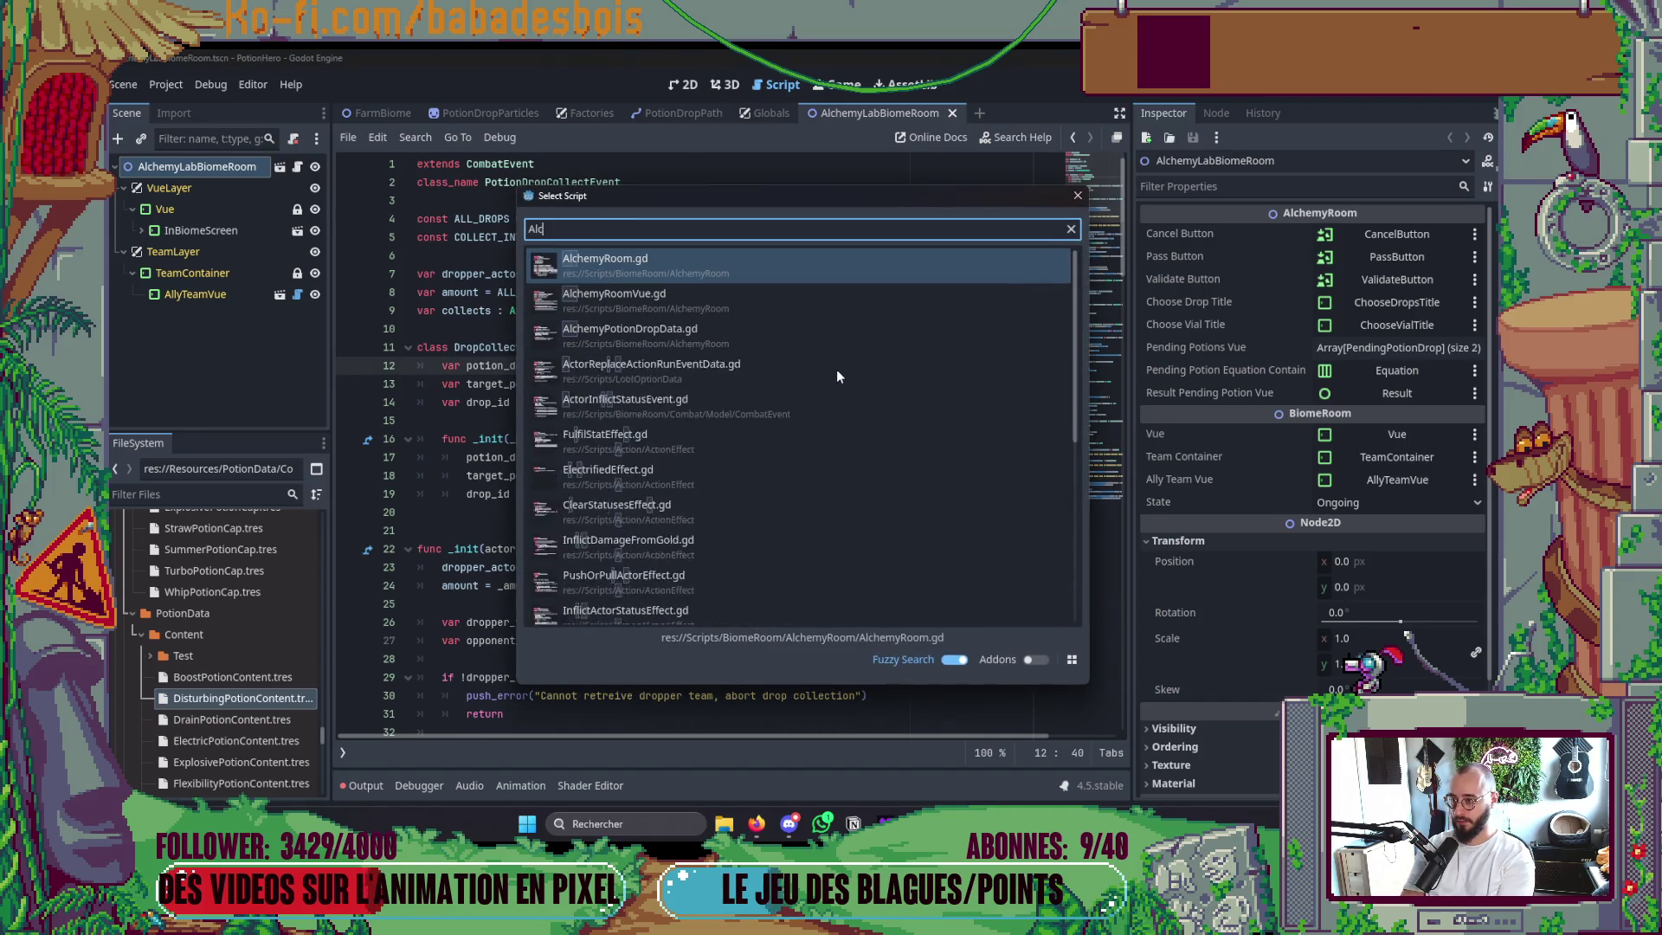
{"action": "key", "text": "Return"}
{"action": "mouse_move", "coordinate": [1110, 253]}
{"action": "left_mouse_down"}
{"action": "mouse_move", "coordinate": [1097, 291]}
{"action": "mouse_move", "coordinate": [1101, 269]}
{"action": "left_mouse_up"}
{"action": "left_click", "coordinate": [649, 402], "text": "ctrl"}
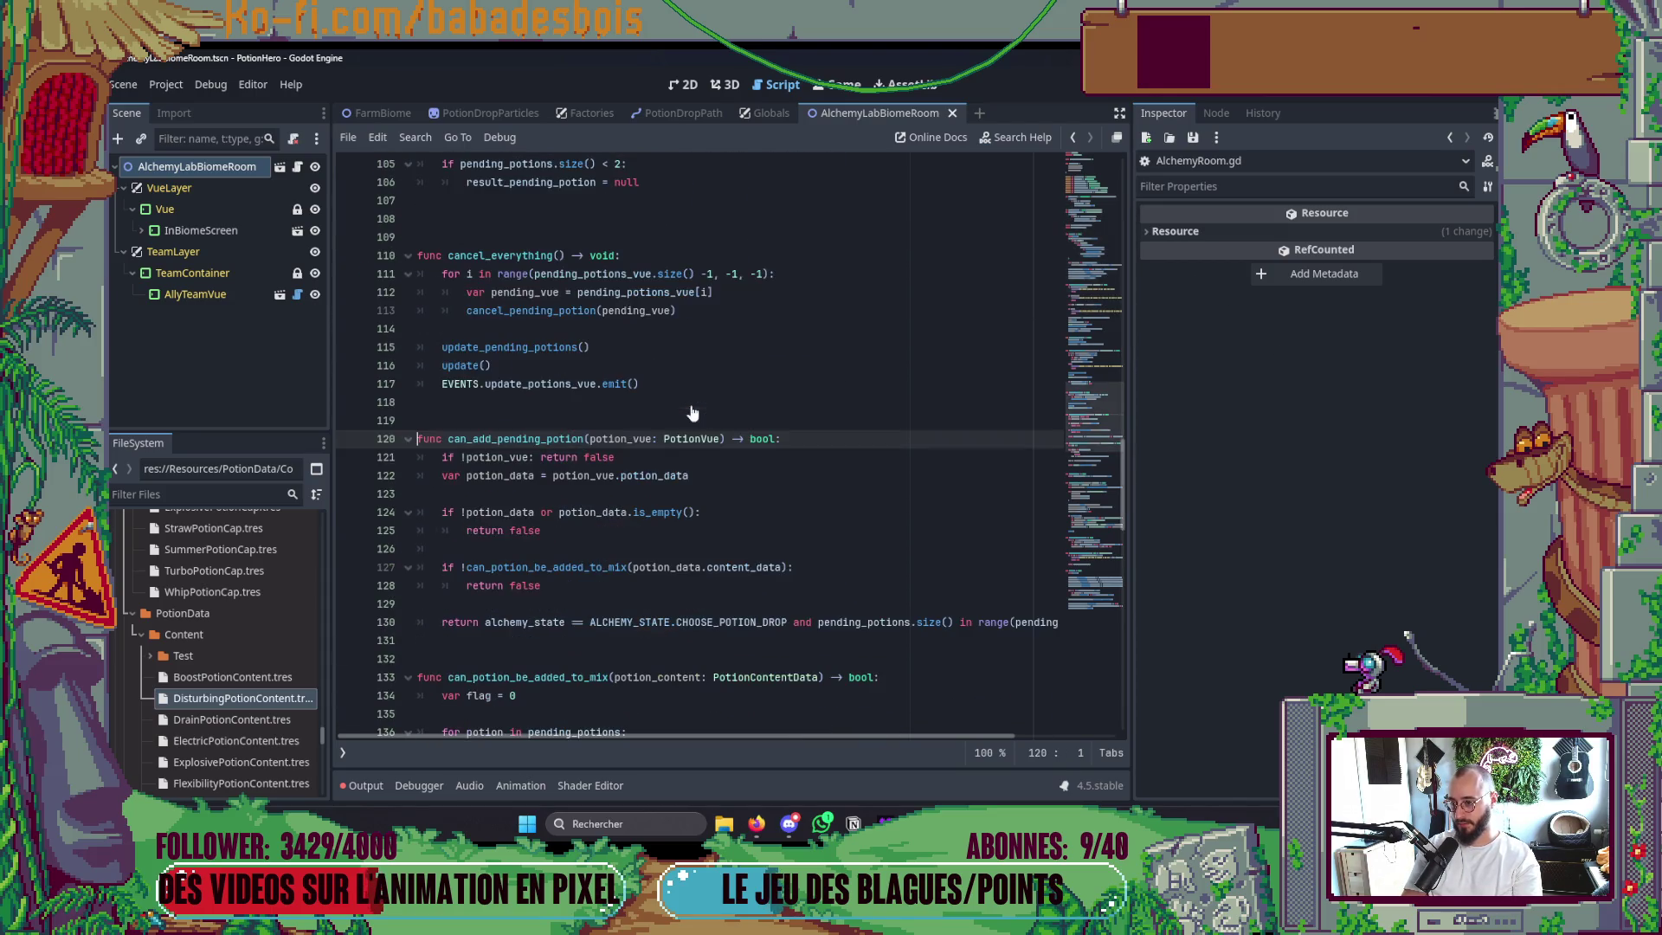
{"action": "key", "text": "F5"}
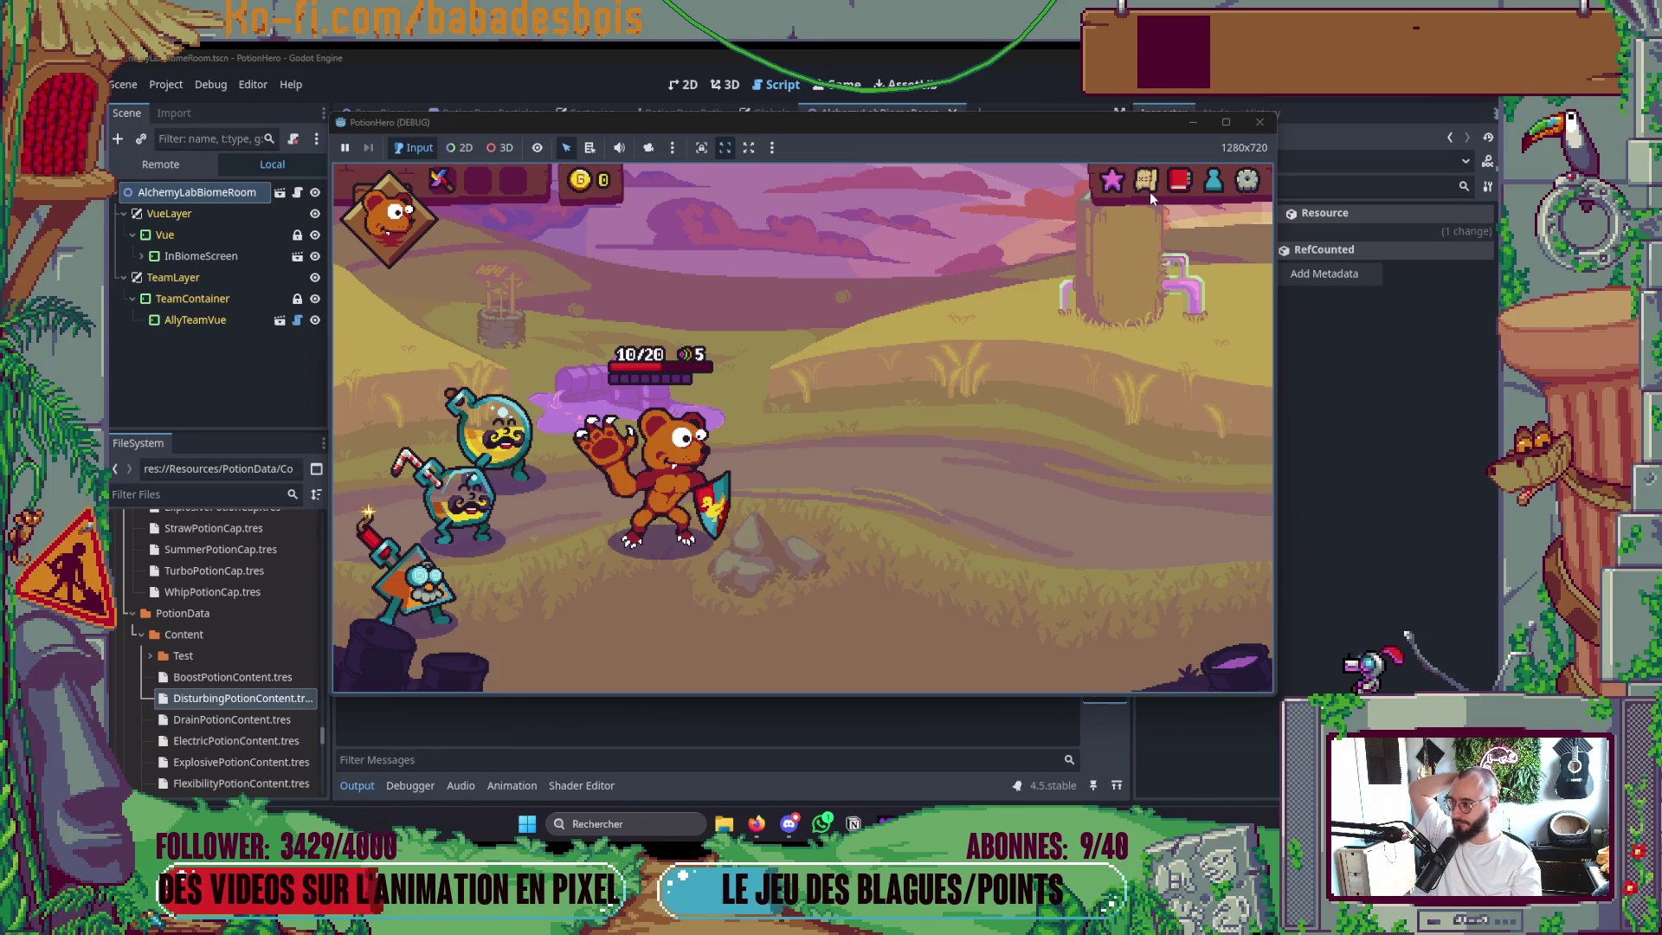
Open the in-game route map and pick the next room to reach the farm battle.
{"action": "left_click", "coordinate": [1149, 190]}
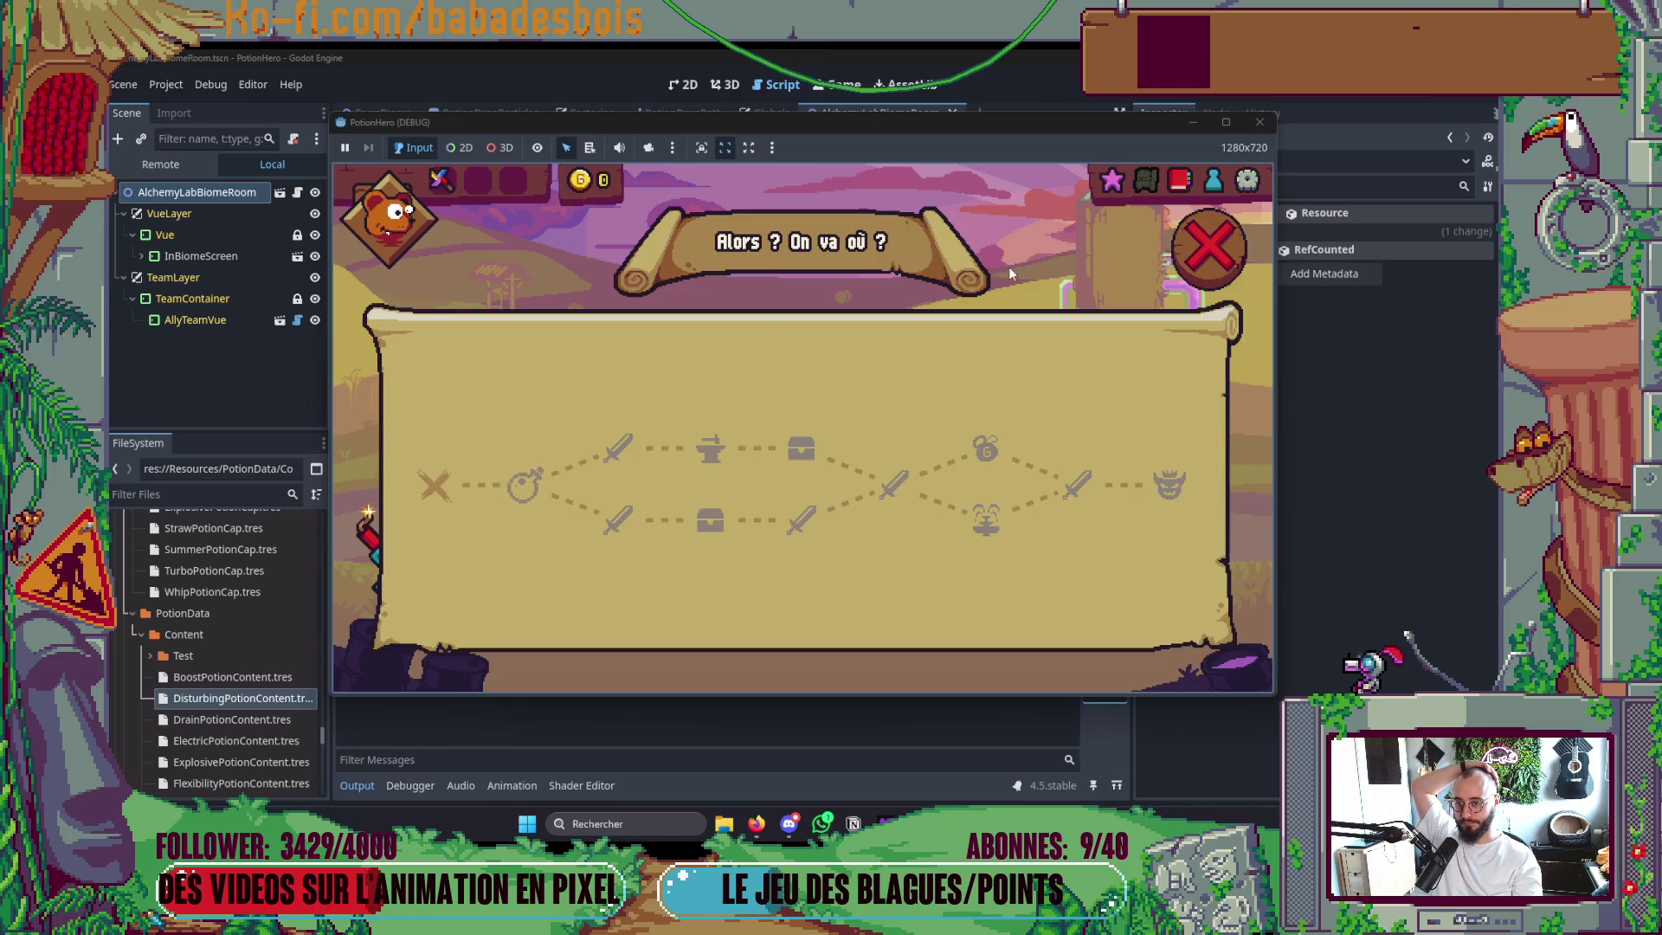
{"action": "left_click", "coordinate": [526, 485]}
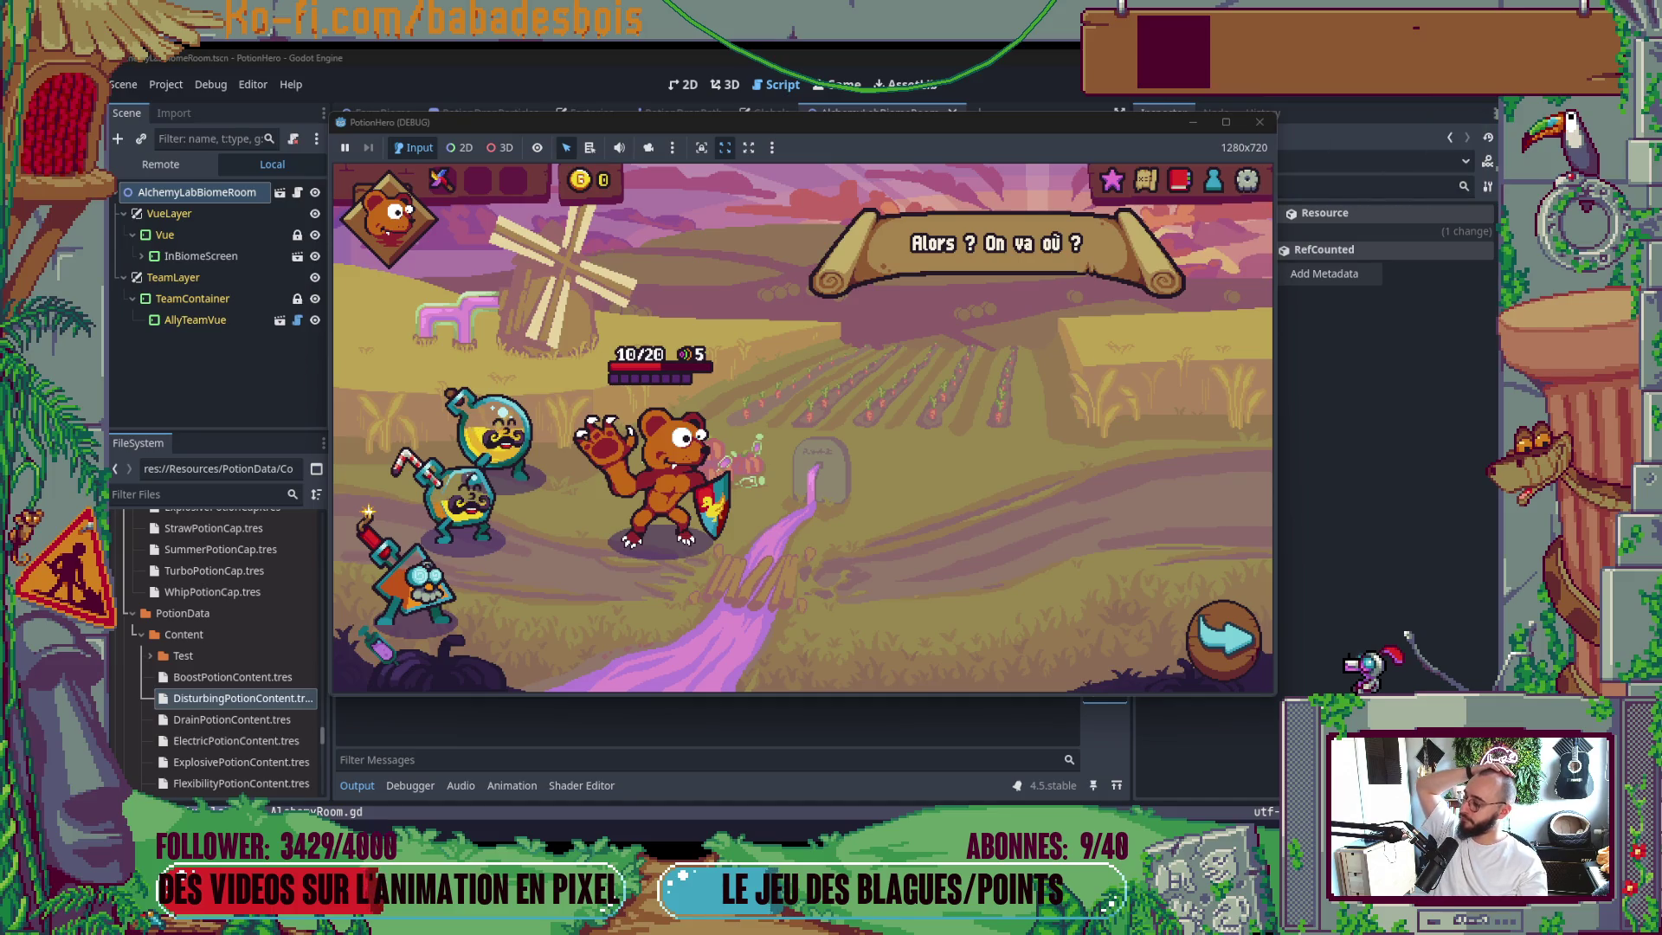
{"action": "key", "text": "alt+Tab"}
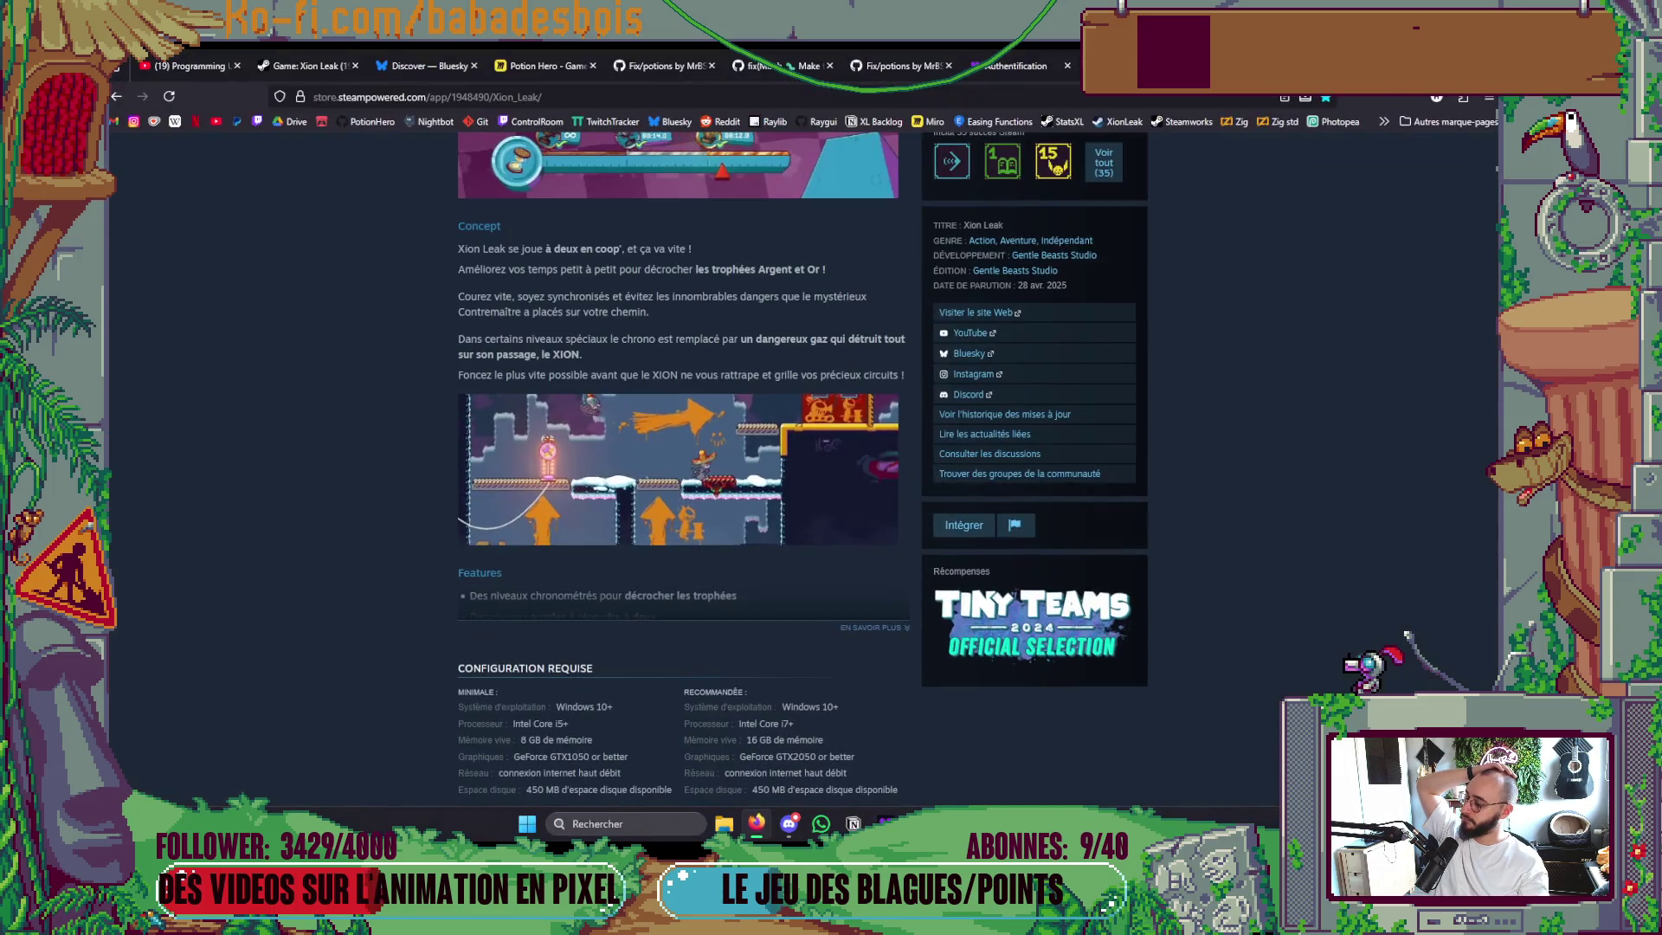
{"action": "key", "text": "alt+Tab"}
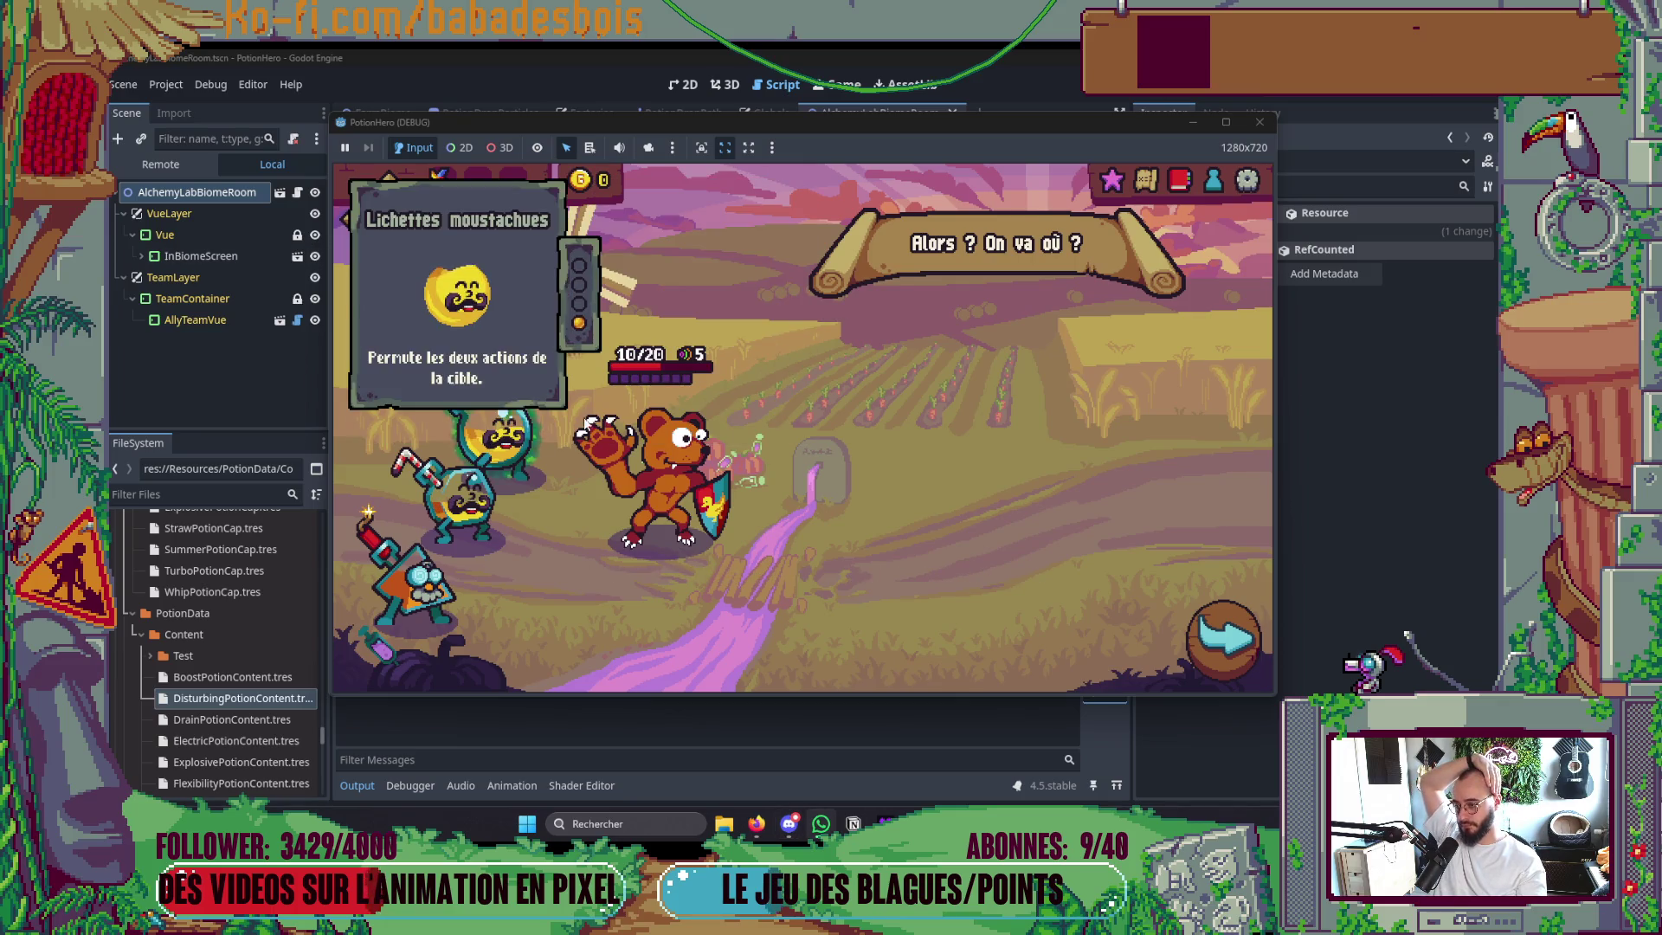
Pick potions to hit the breakpoint and step into can_potion_be_added_to_mix's pending_potions loop.
{"action": "left_click", "coordinate": [461, 436]}
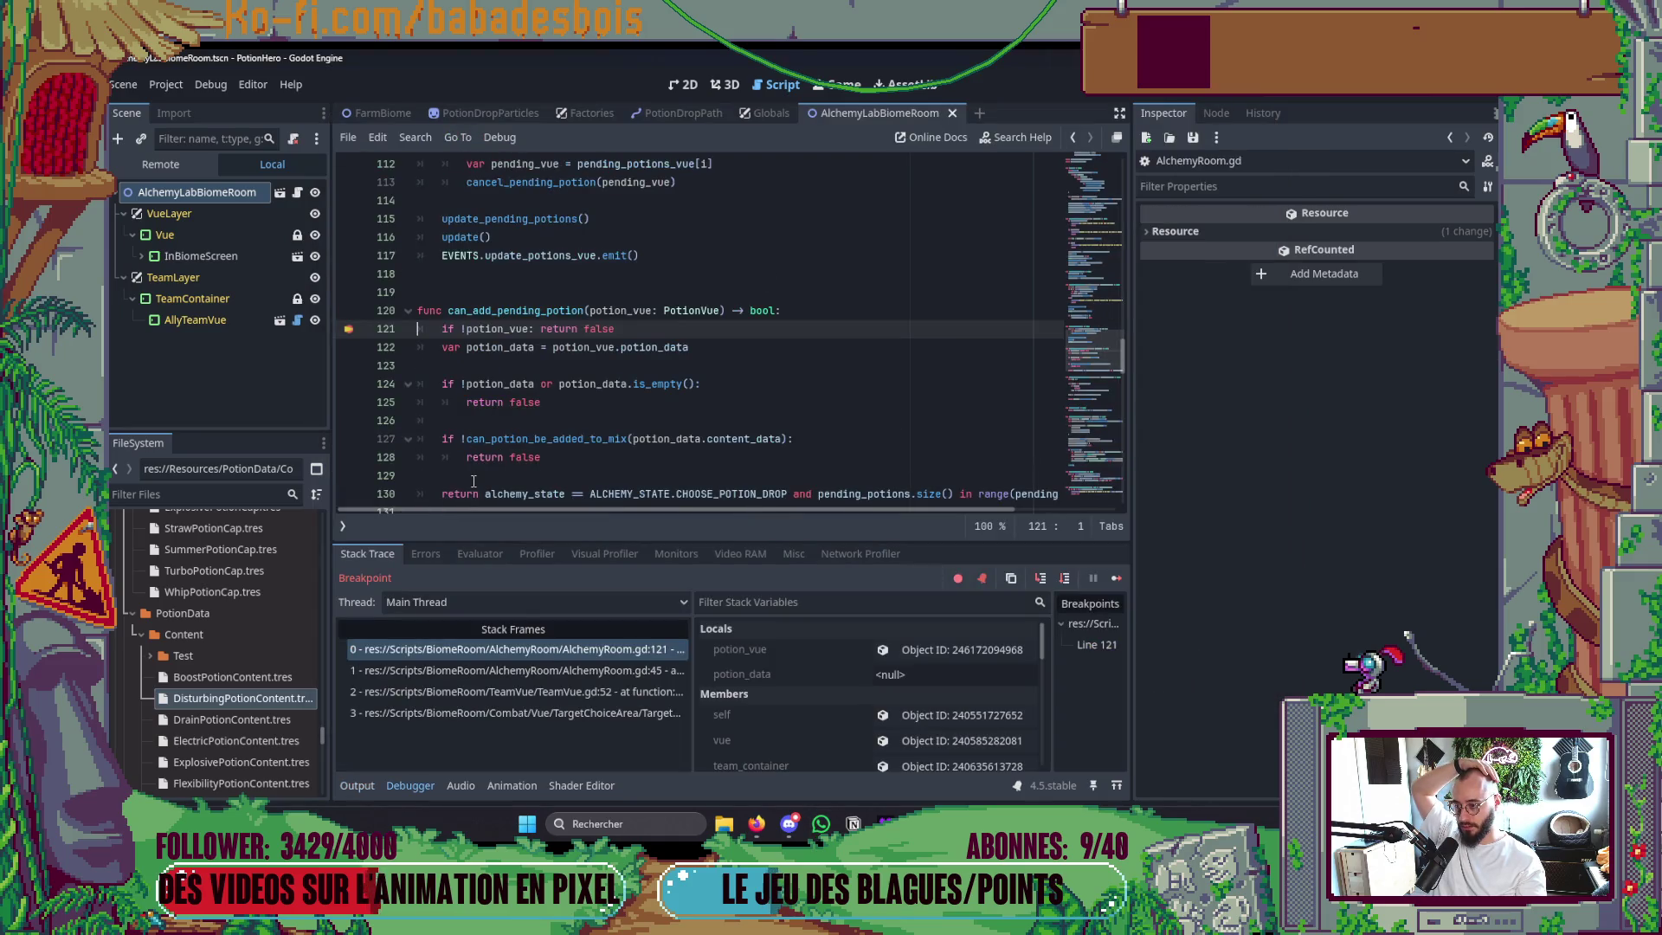
{"action": "left_click", "coordinate": [1115, 579]}
{"action": "left_click", "coordinate": [652, 287]}
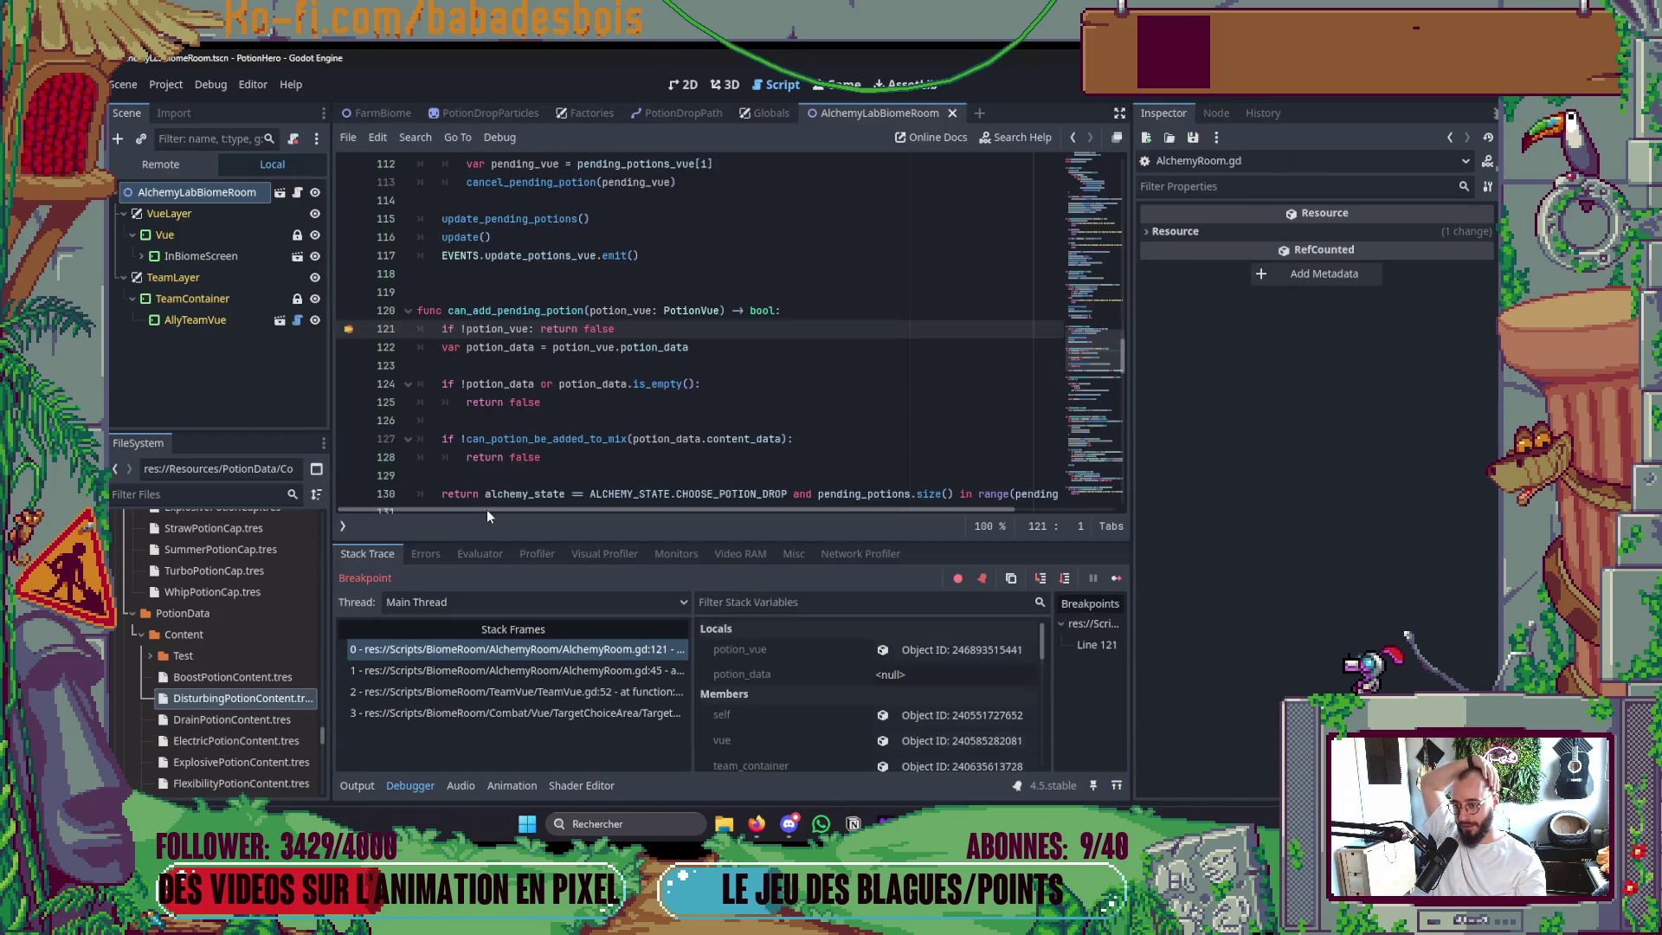
{"action": "scroll", "coordinate": [652, 286], "scroll_direction": "down", "scroll_amount": 1}
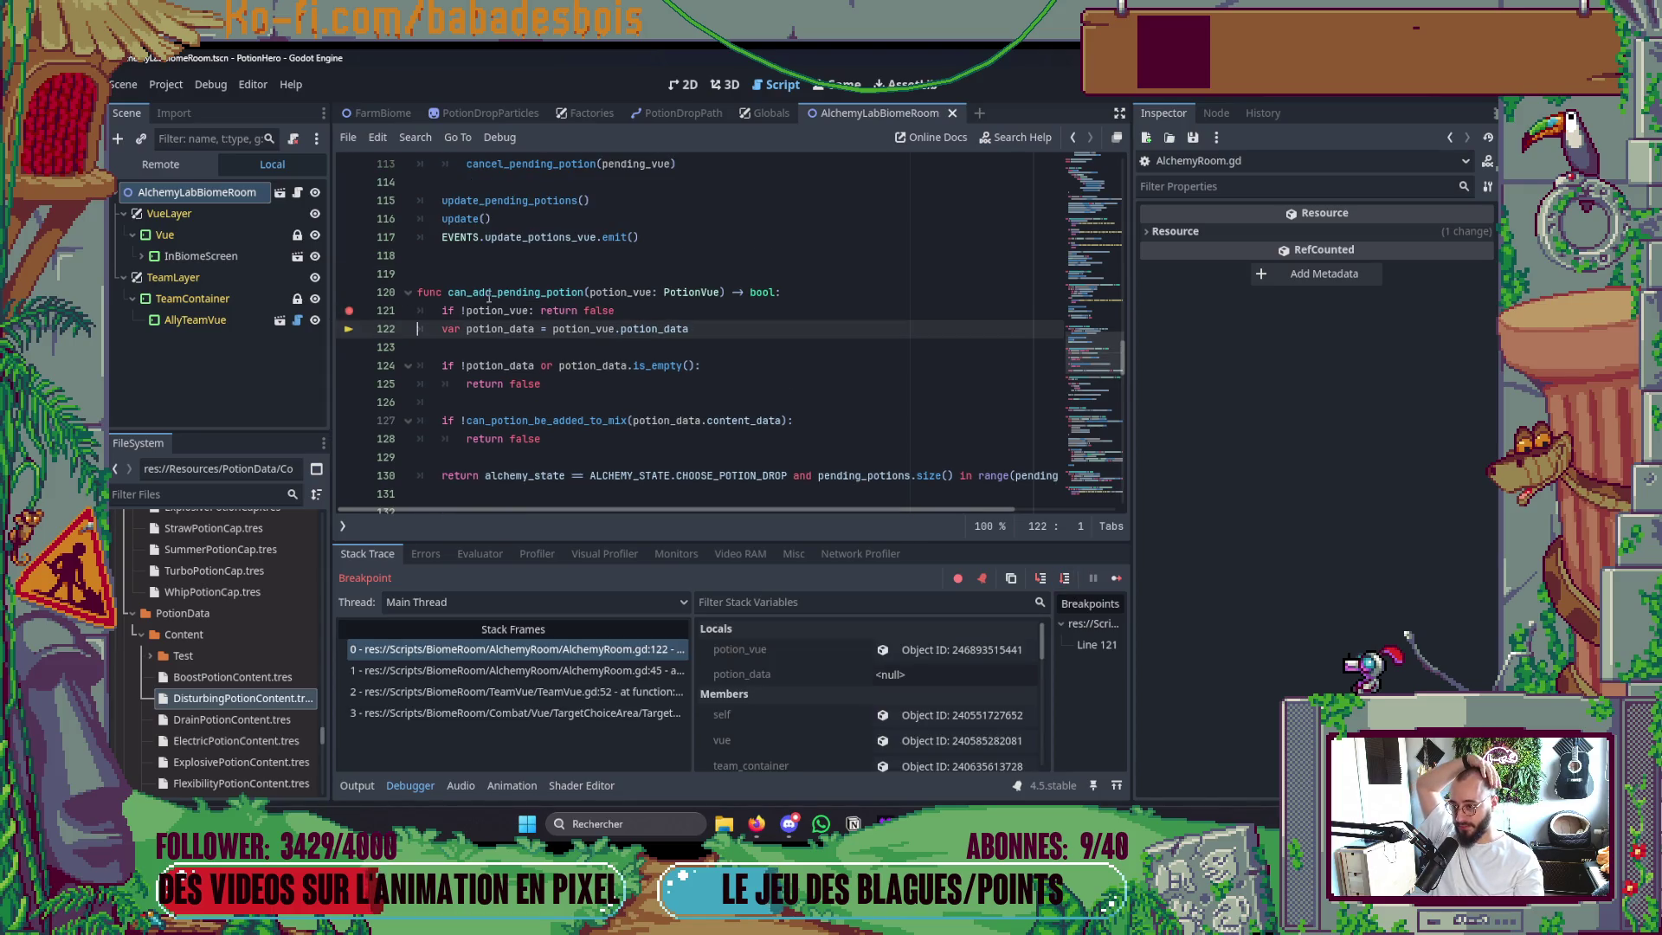
{"action": "left_click", "coordinate": [1067, 582]}
{"action": "left_click", "coordinate": [1065, 578]}
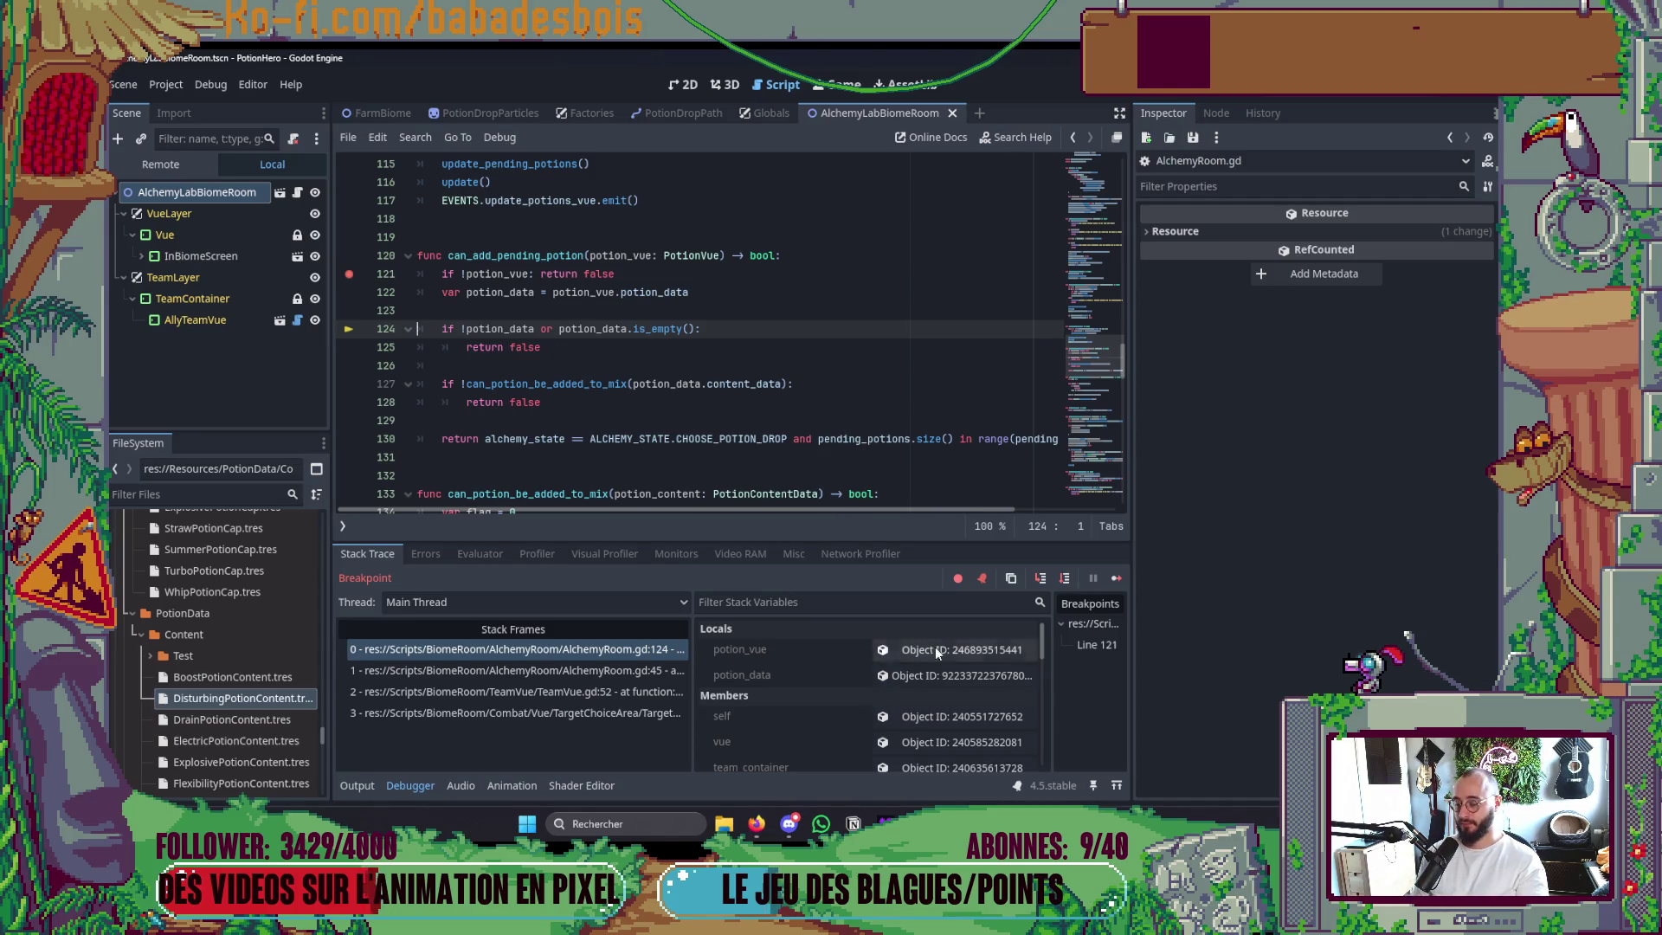
{"action": "left_click", "coordinate": [1065, 578]}
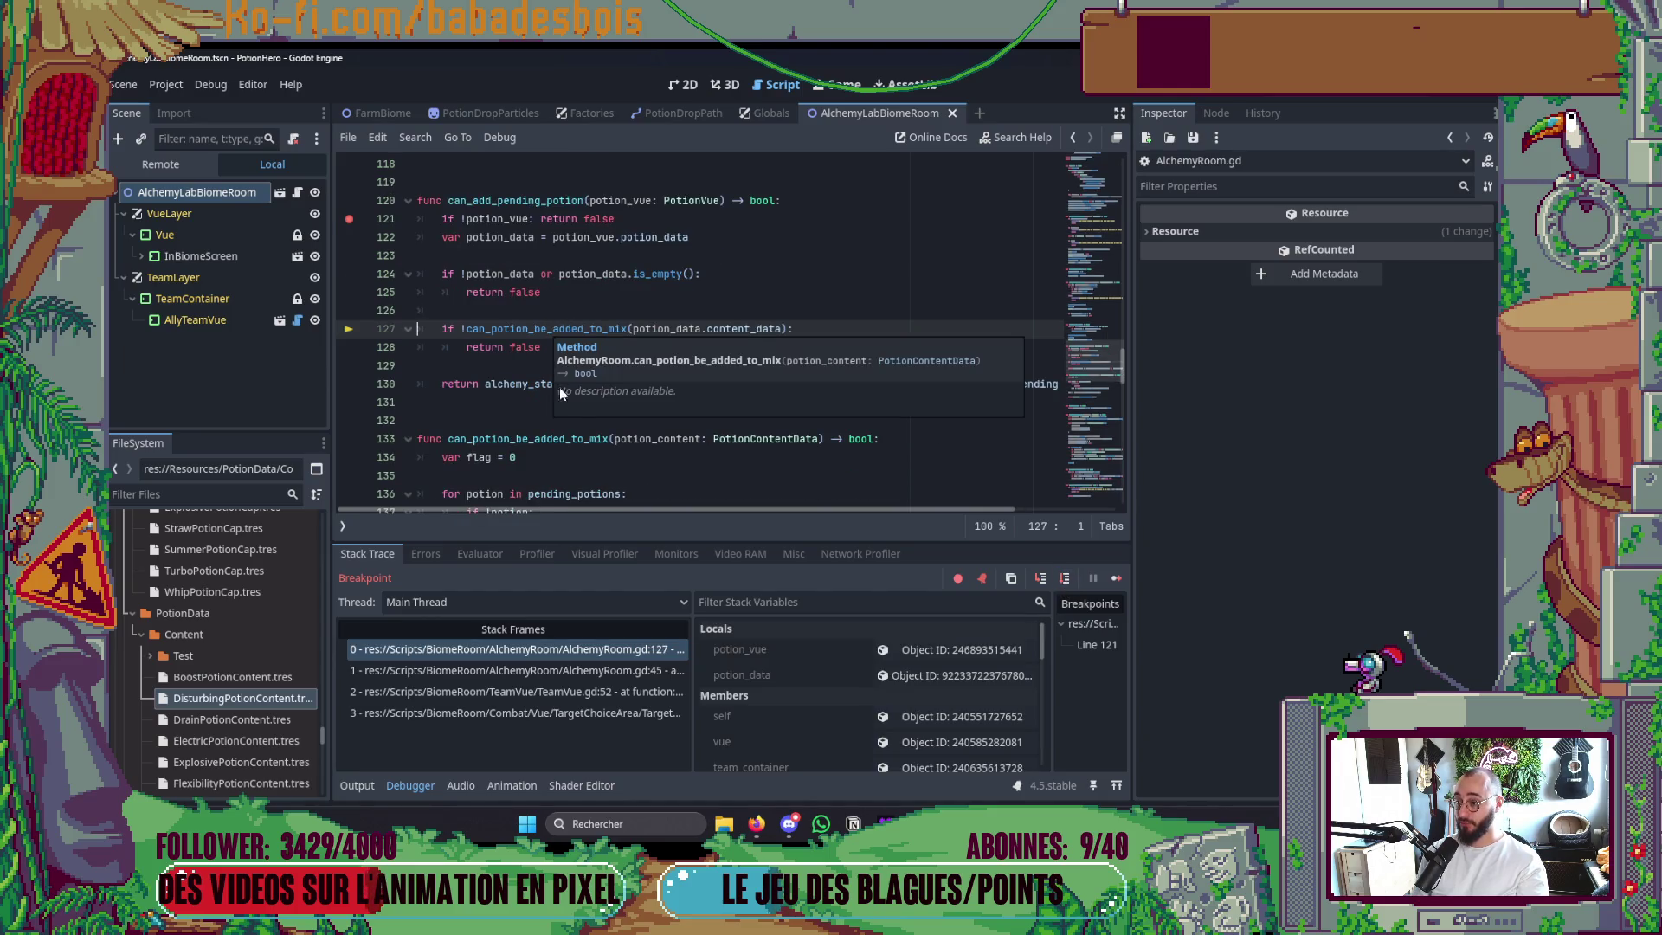
{"action": "left_click", "coordinate": [1041, 578]}
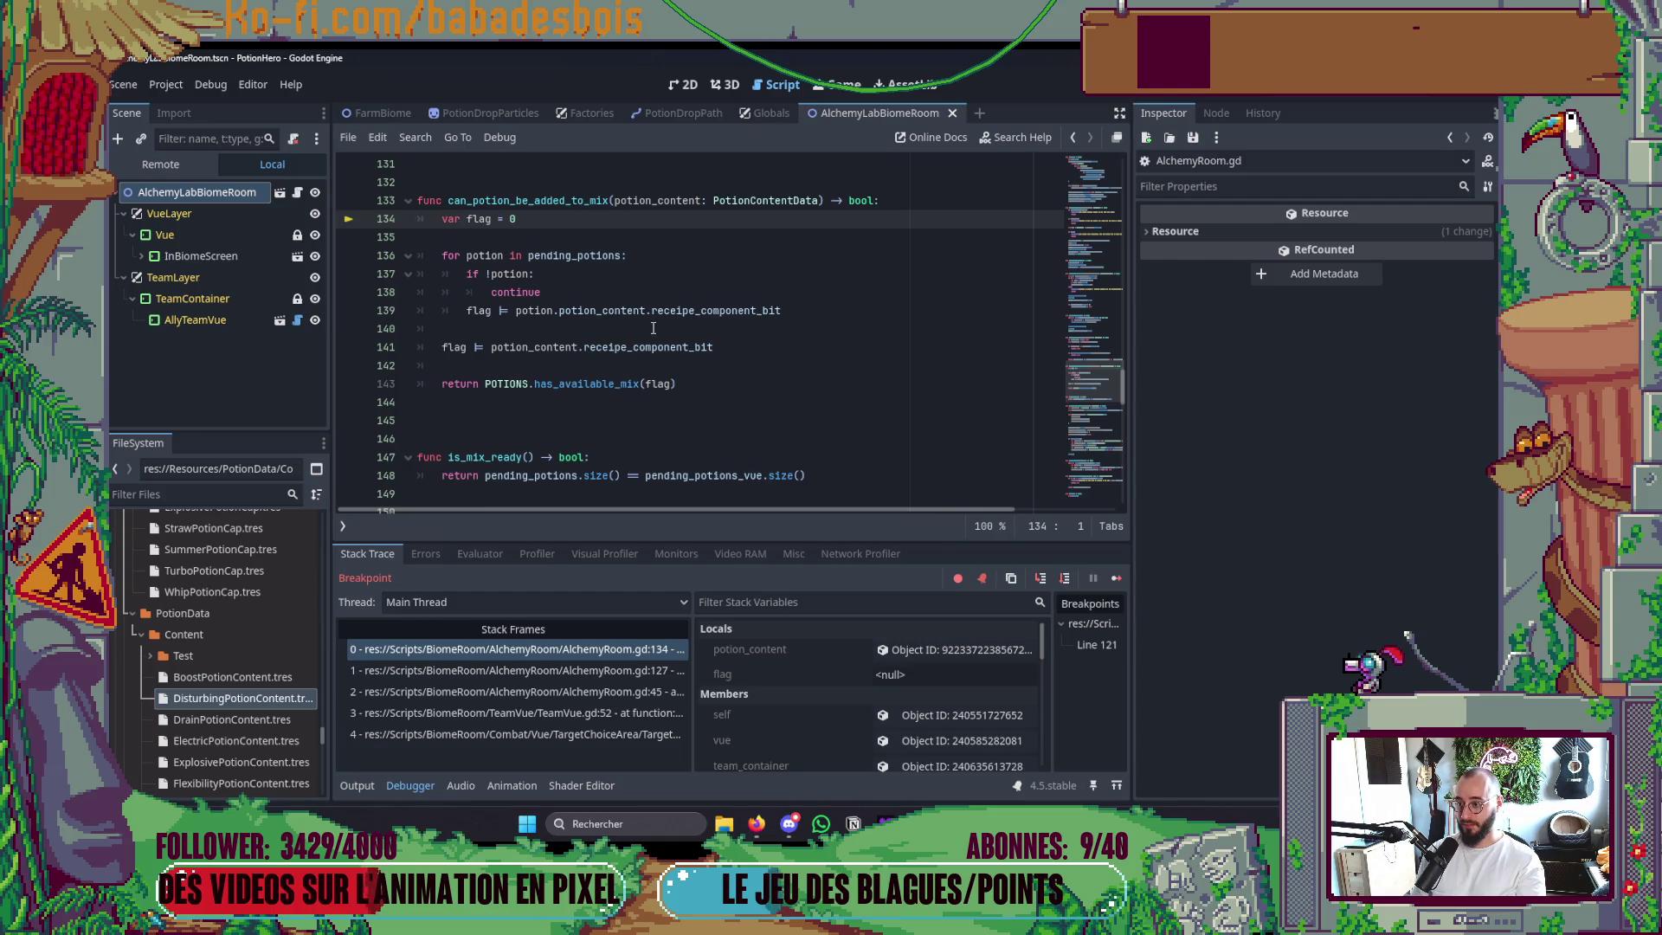
{"action": "left_click", "coordinate": [1065, 578]}
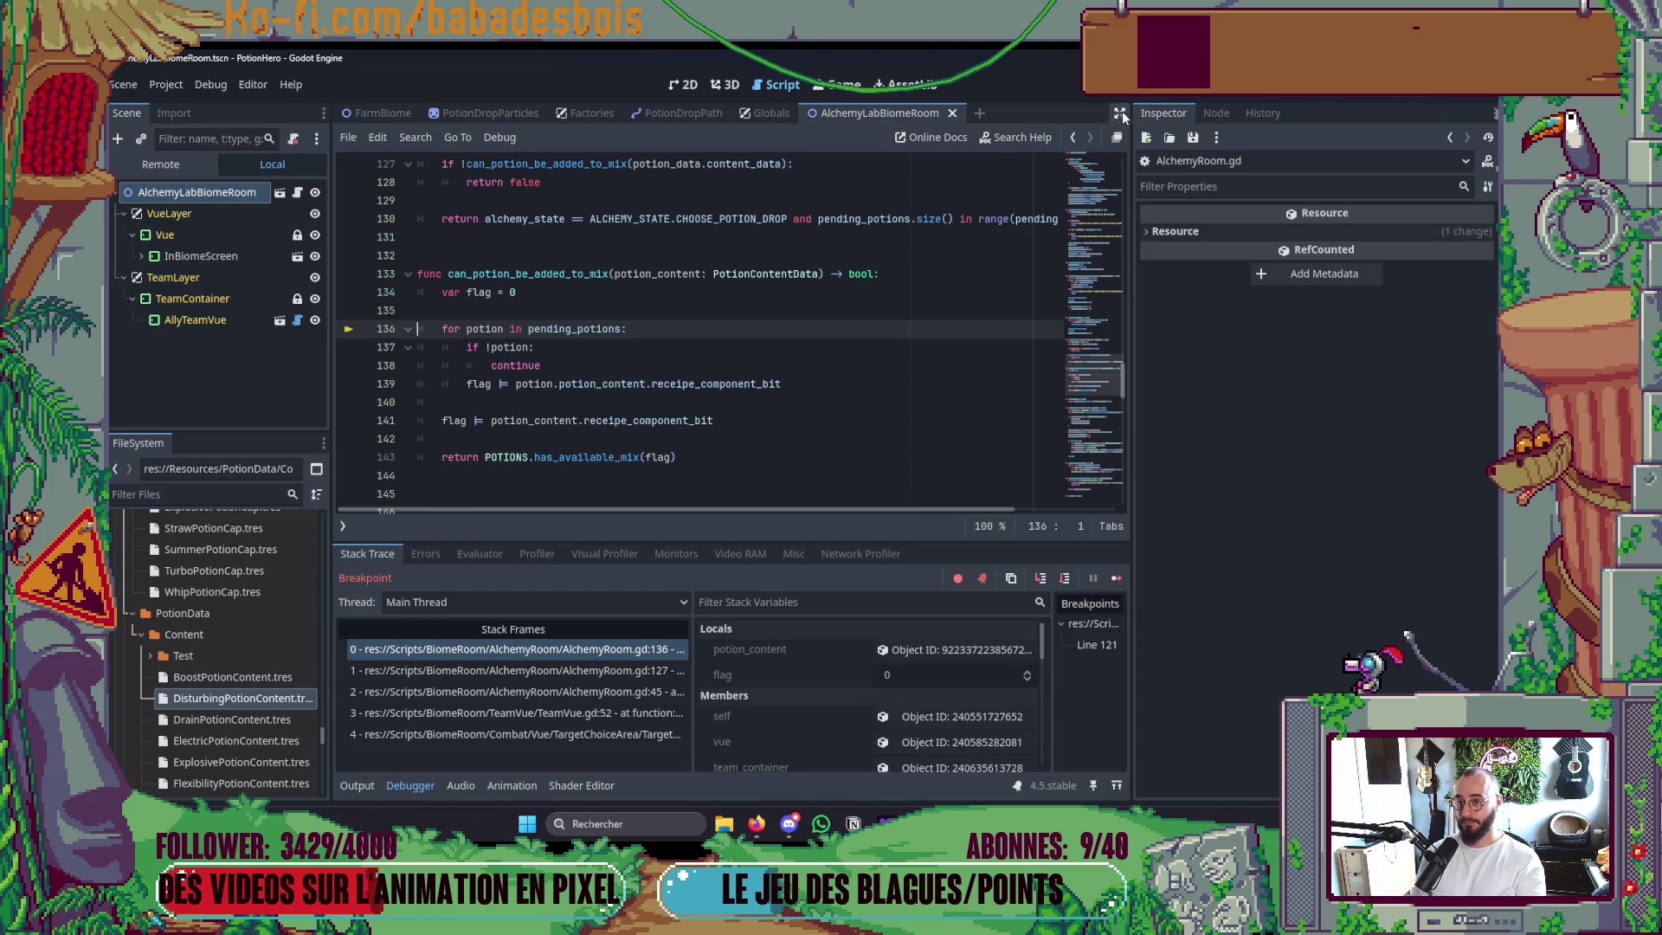
Return to AlchemyRoom.gd and place the caret at the end of the loop line.
{"action": "left_click", "coordinate": [1073, 144]}
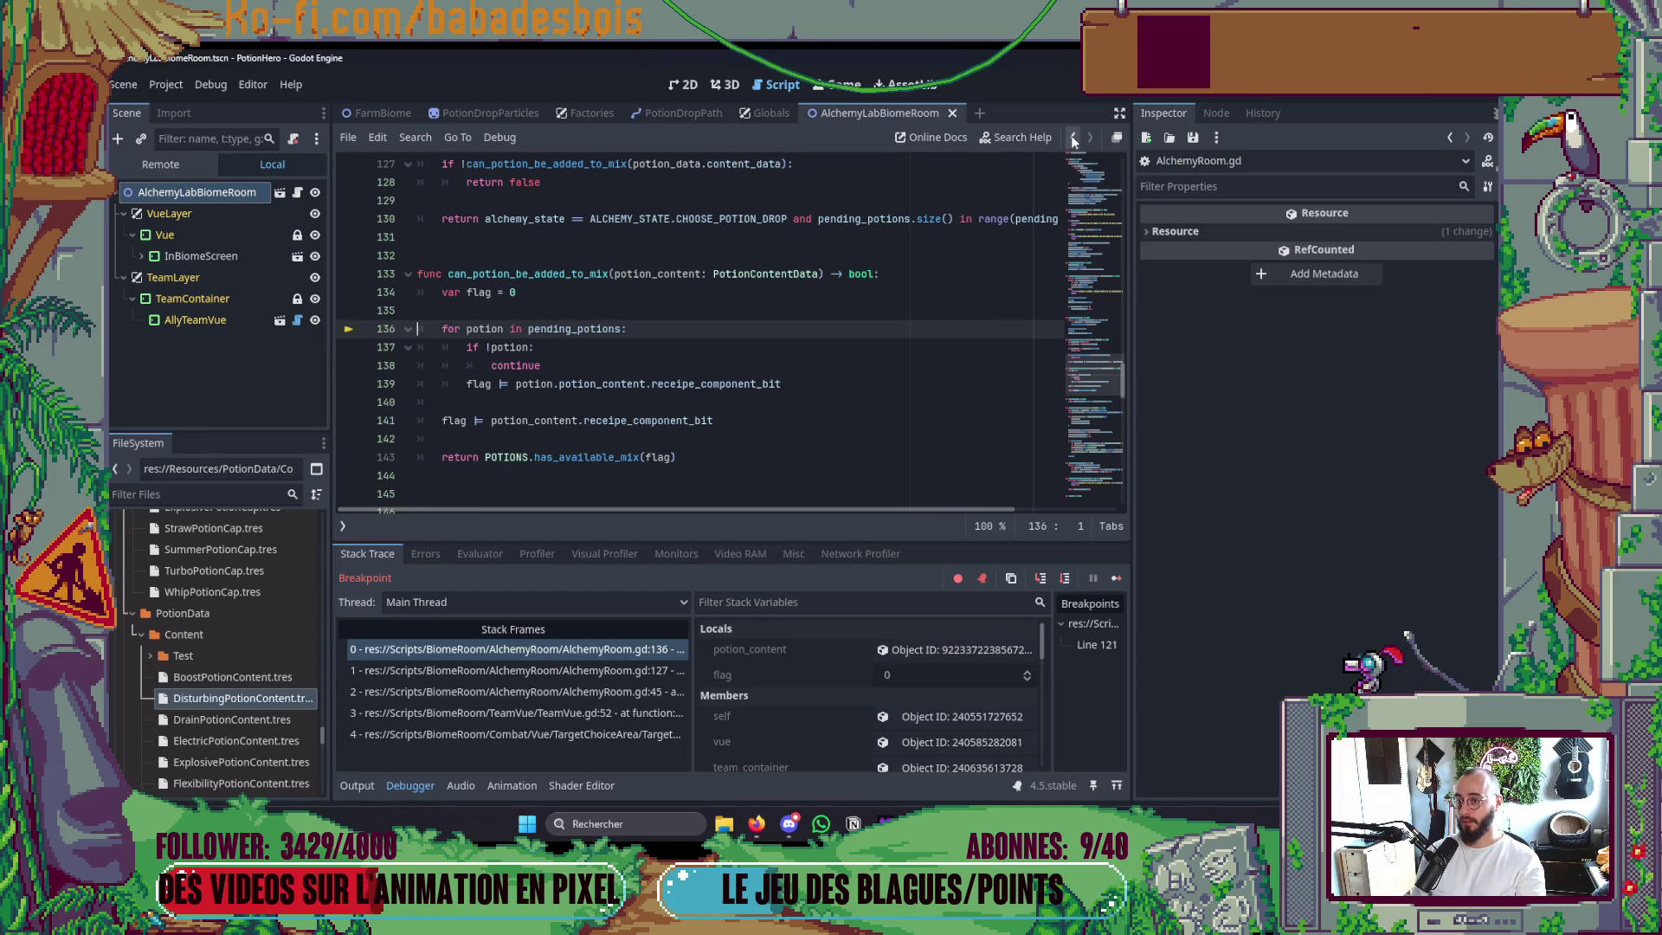
{"action": "scroll", "coordinate": [646, 352], "scroll_direction": "down", "scroll_amount": 2}
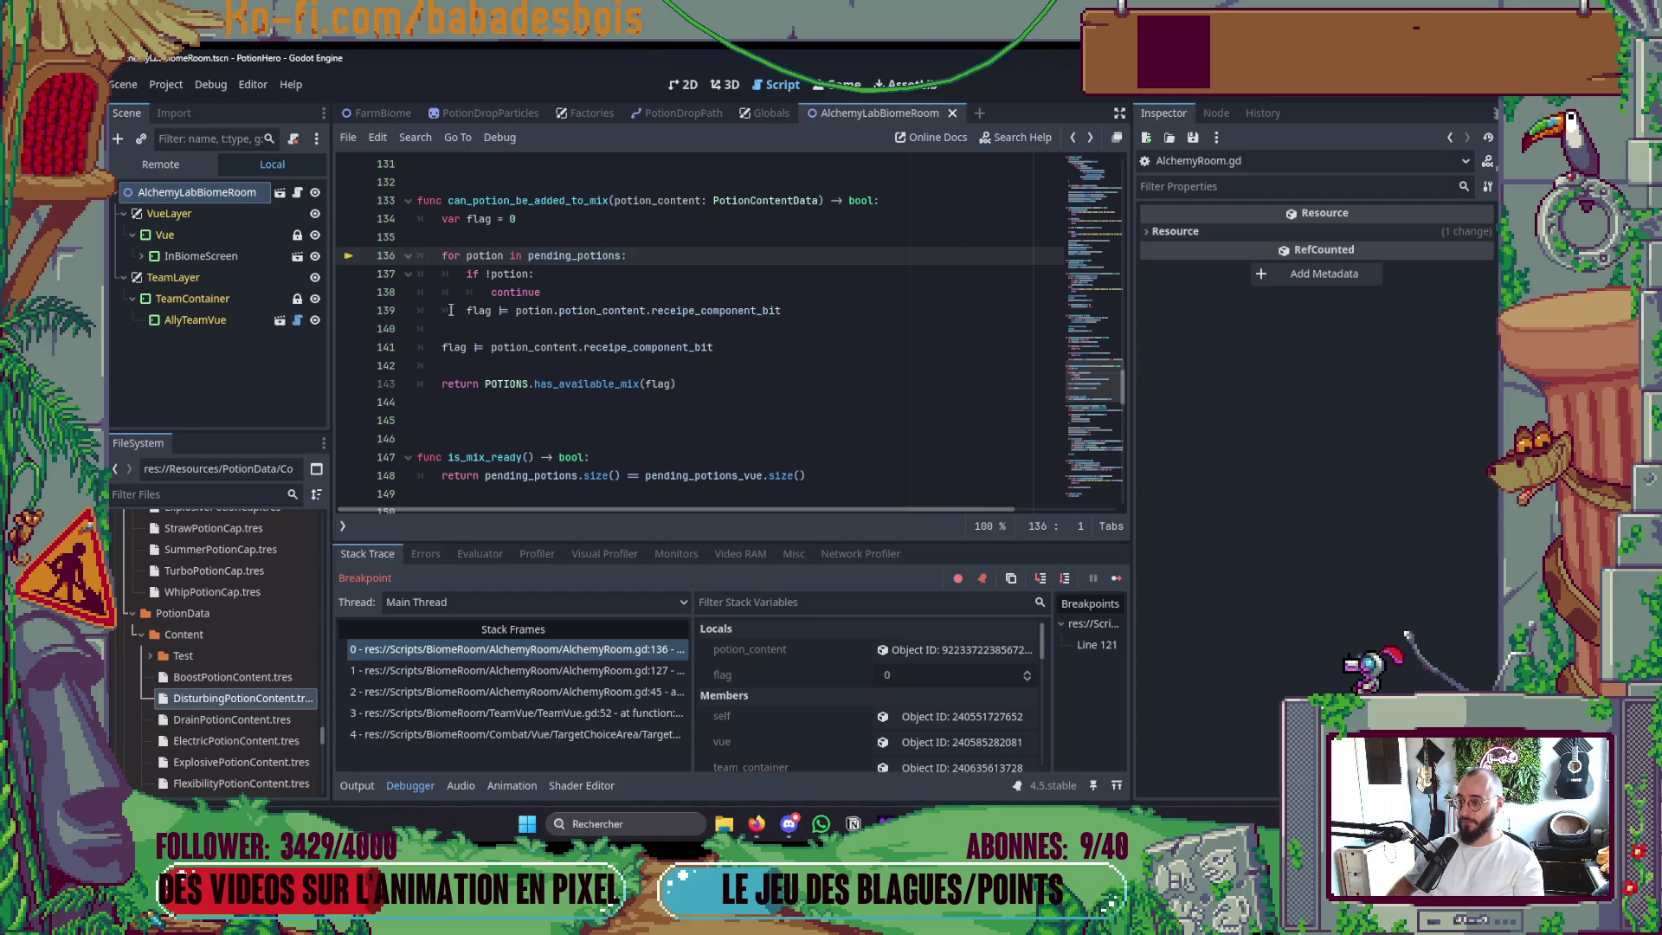
{"action": "scroll", "coordinate": [649, 342], "scroll_direction": "up", "scroll_amount": 1}
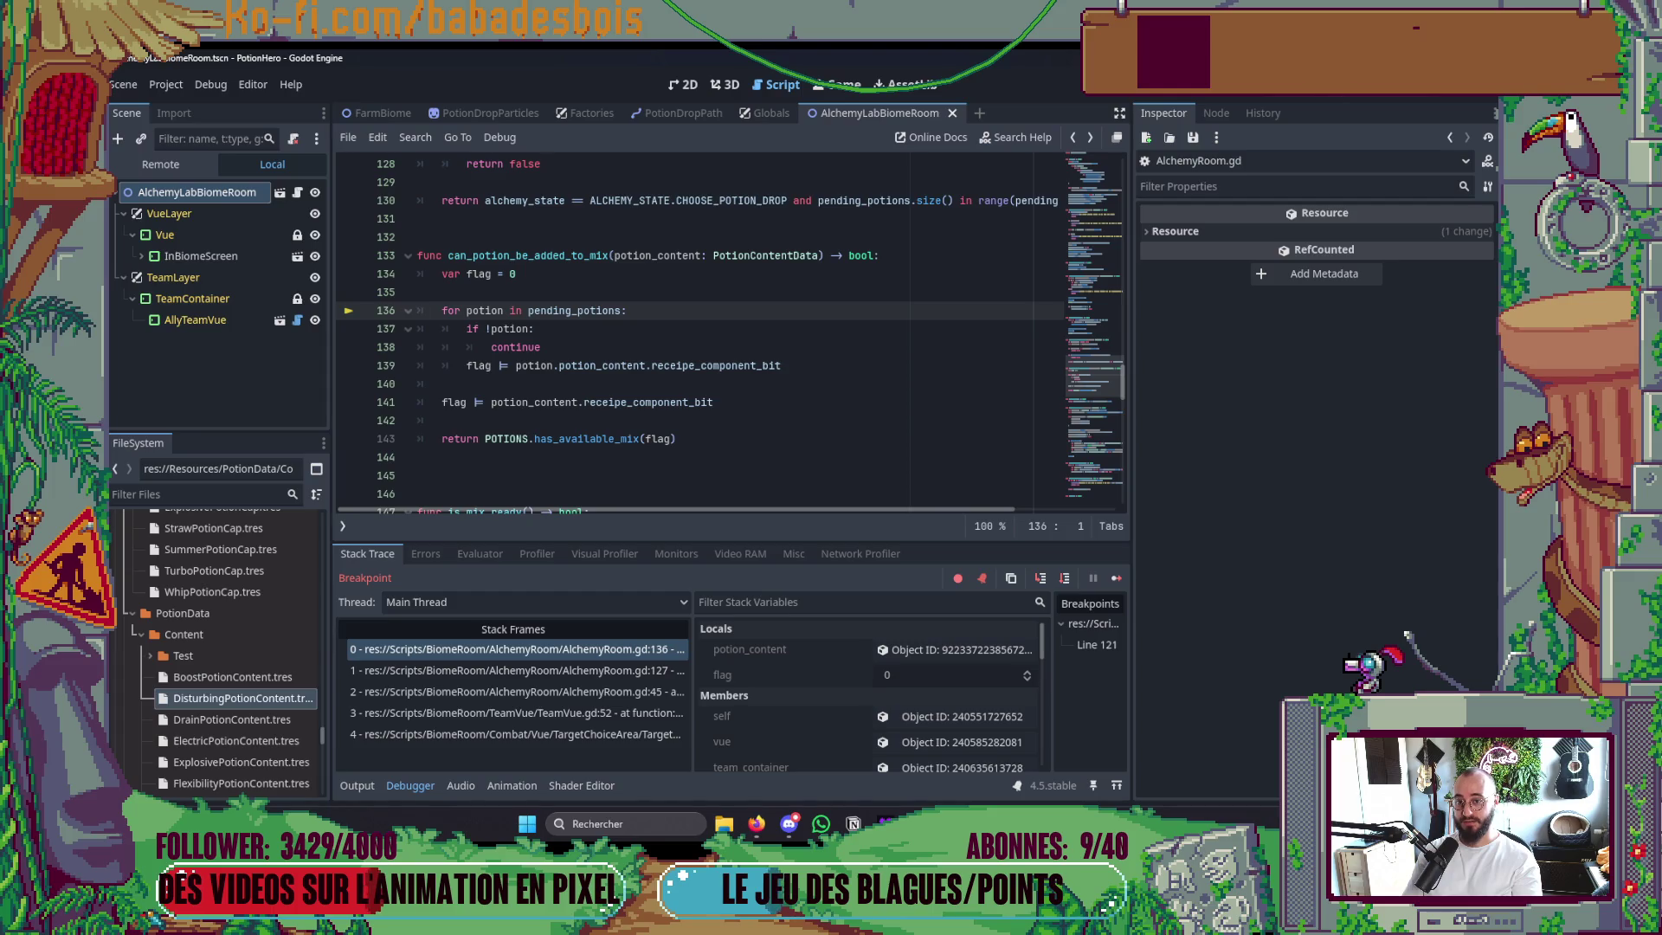
{"action": "left_click", "coordinate": [1322, 97]}
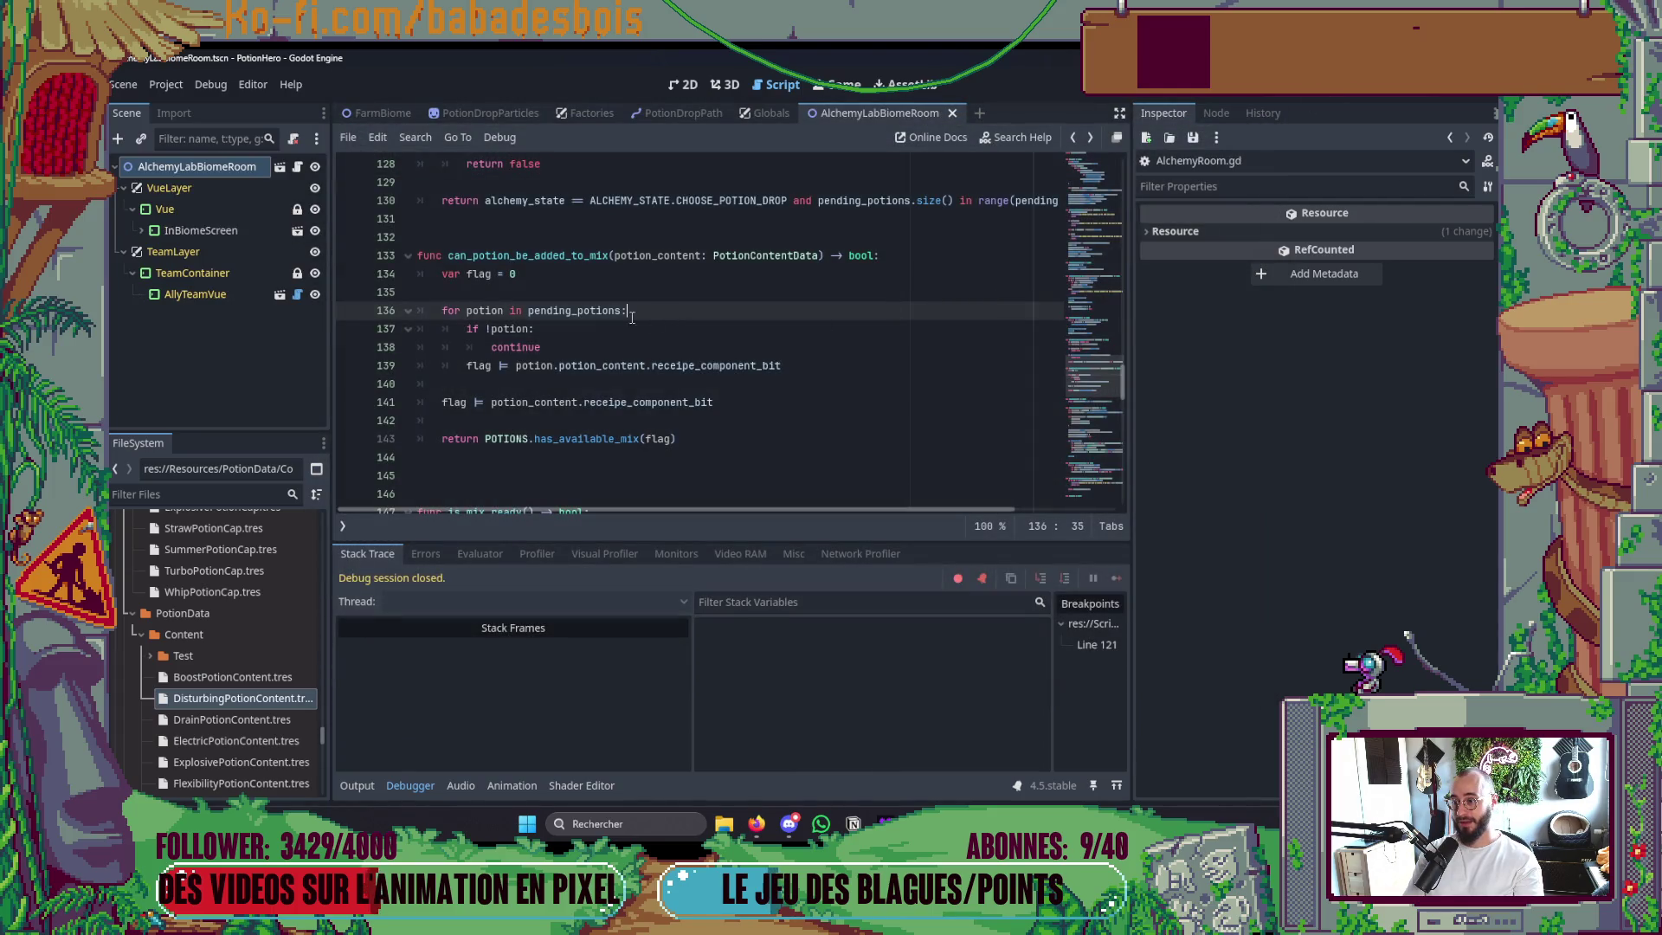
Select and review the pending_potions loop, the flag recipe-bit expression and the return lines.
{"action": "left_click_drag", "start_coordinate": [630, 313], "coordinate": [432, 315]}
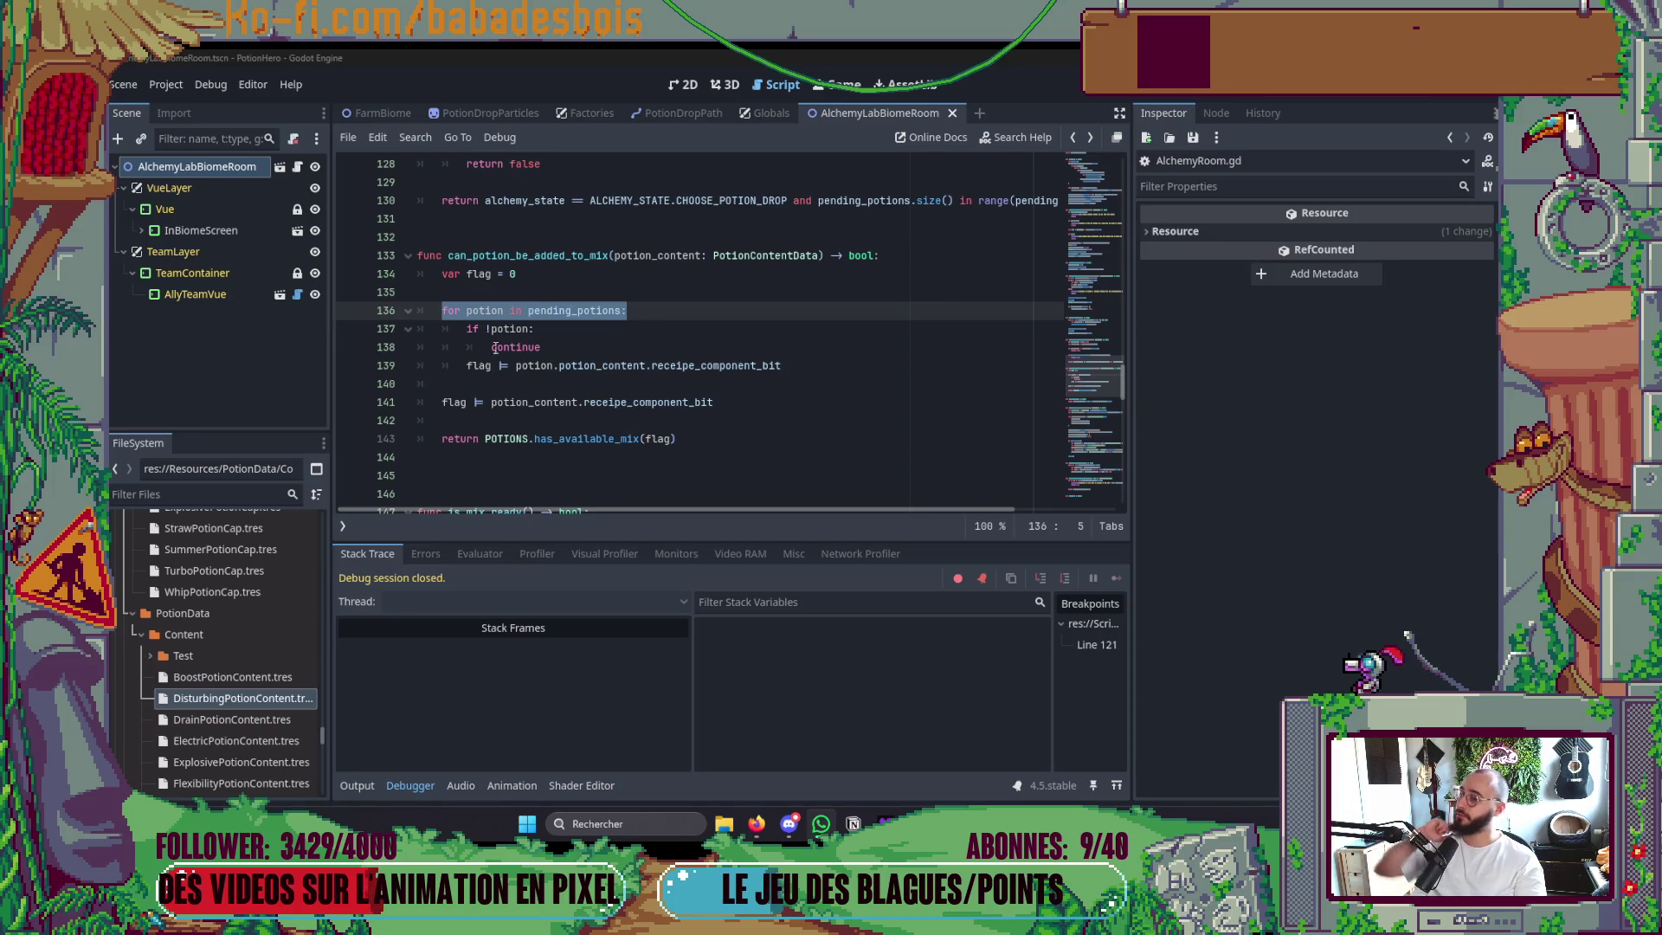
{"action": "double_click", "coordinate": [478, 366]}
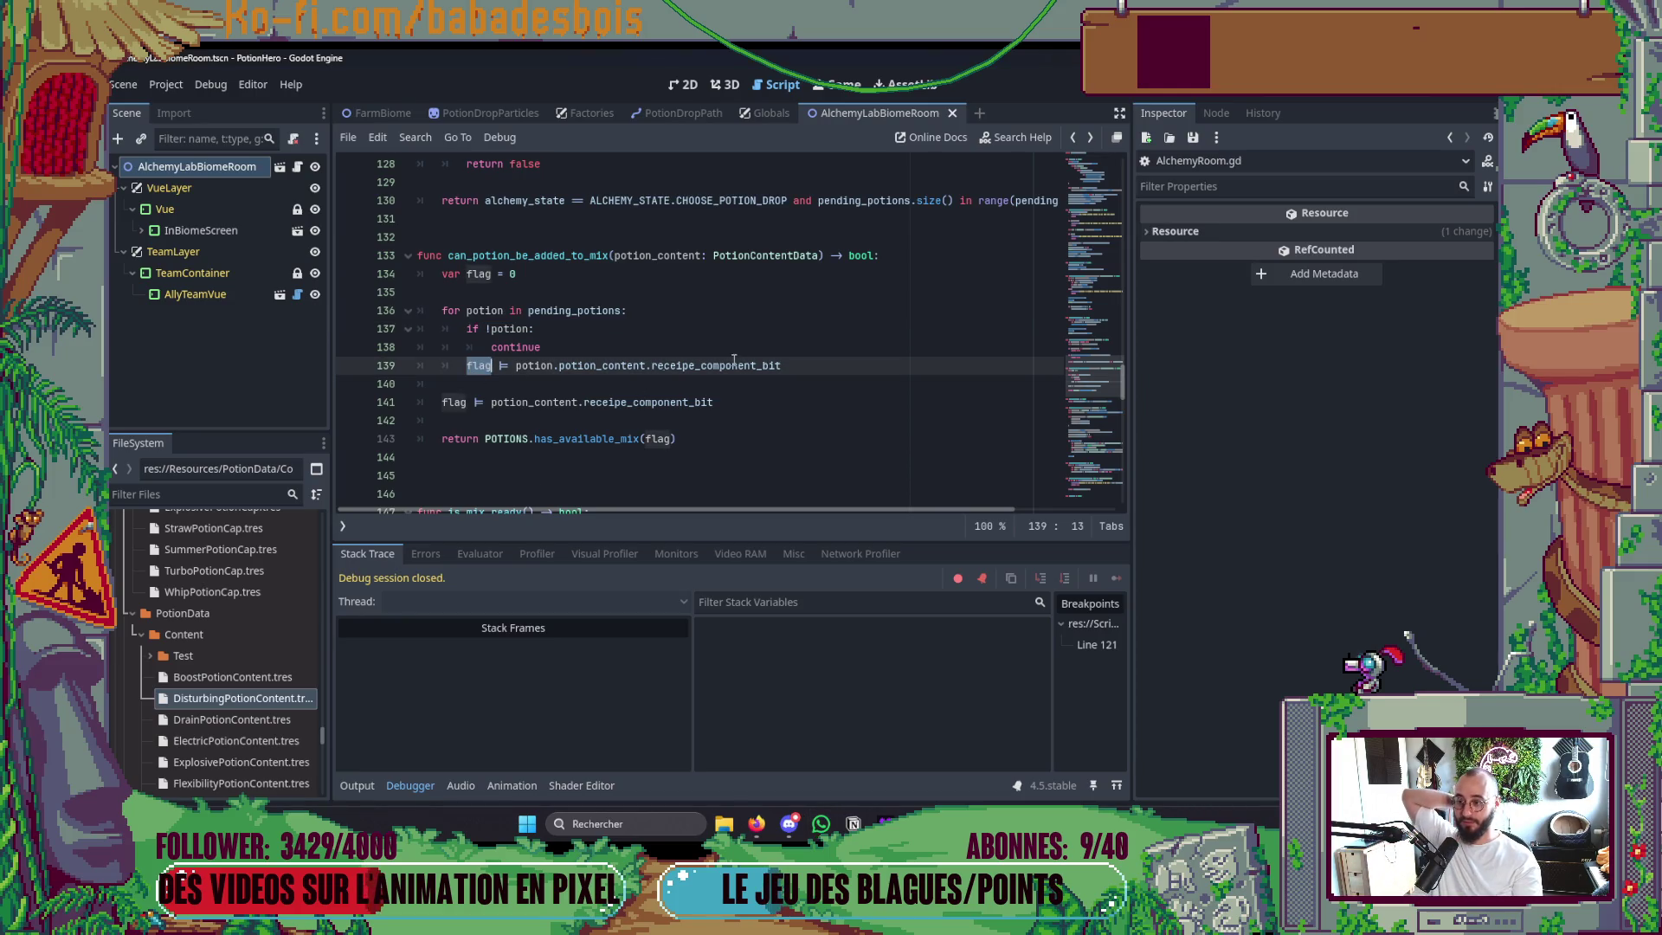
{"action": "mouse_move", "coordinate": [789, 365]}
{"action": "left_mouse_down"}
{"action": "mouse_move", "coordinate": [805, 365]}
{"action": "mouse_move", "coordinate": [429, 368]}
{"action": "mouse_move", "coordinate": [510, 365]}
{"action": "left_mouse_up"}
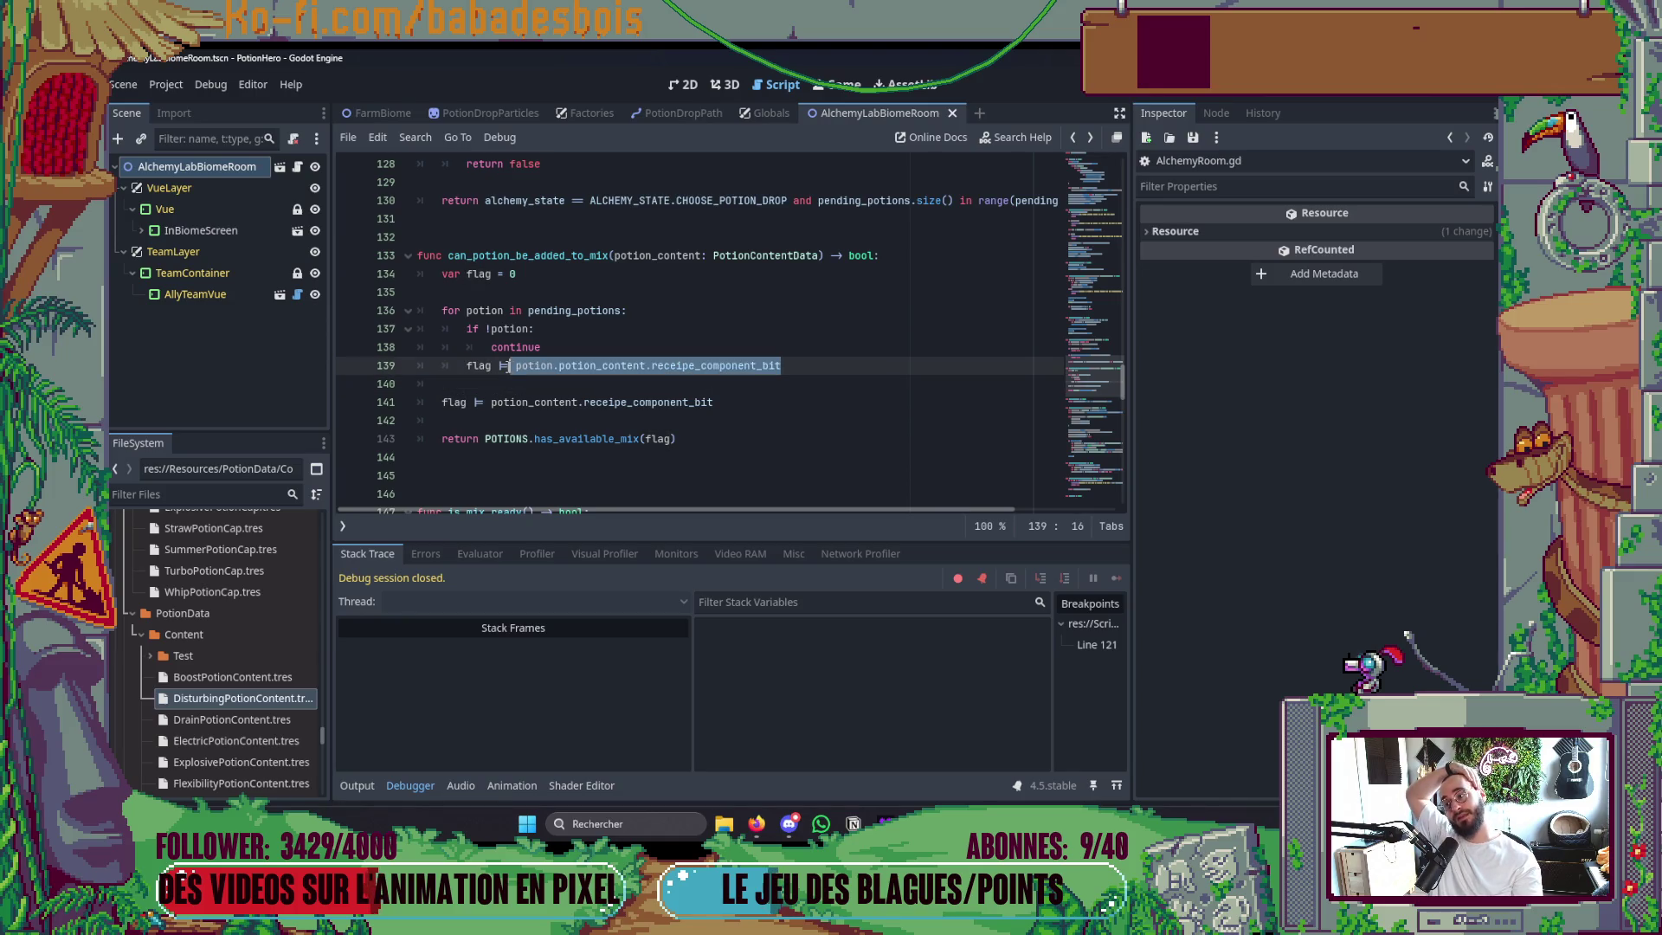
{"action": "double_click", "coordinate": [478, 365]}
{"action": "left_click_drag", "start_coordinate": [693, 439], "coordinate": [405, 406]}
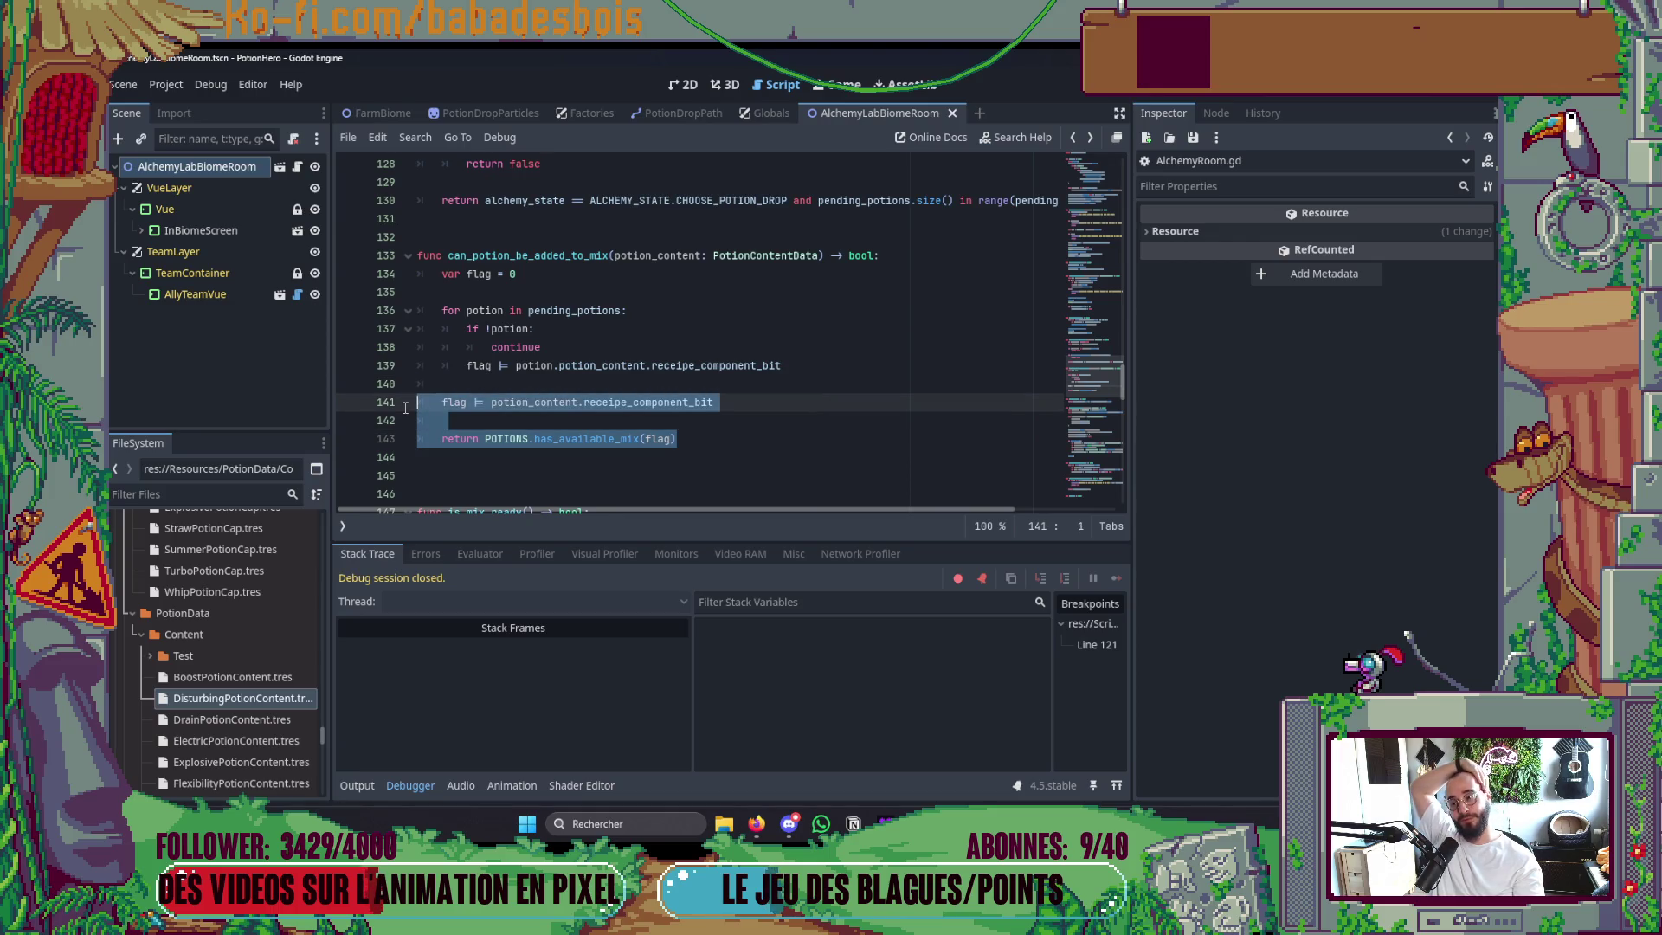
{"action": "left_click", "coordinate": [777, 406]}
Switch to the Neovim terminal showing can_potion_be_added_to_mix in AlchemyRoom.gd.
{"action": "scroll", "coordinate": [865, 397], "scroll_direction": "up", "scroll_amount": 2}
{"action": "scroll", "coordinate": [946, 386], "scroll_direction": "down", "scroll_amount": 2}
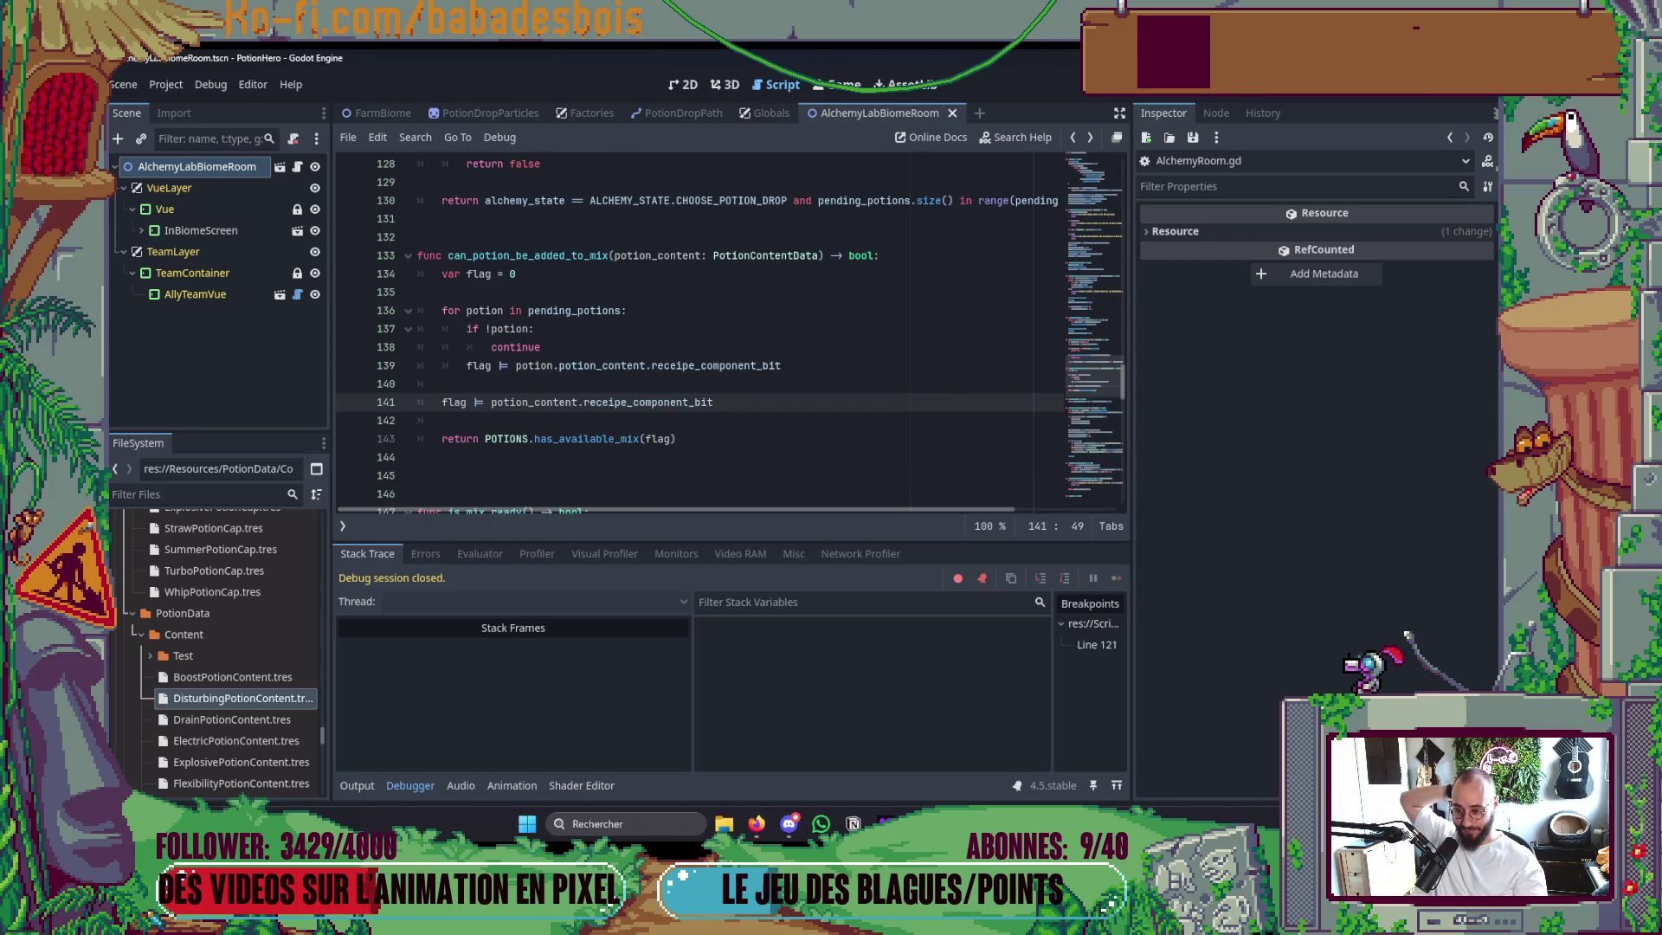
{"action": "key", "text": "alt+Tab"}
{"action": "scroll", "coordinate": [877, 580], "scroll_direction": "down", "scroll_amount": 3}
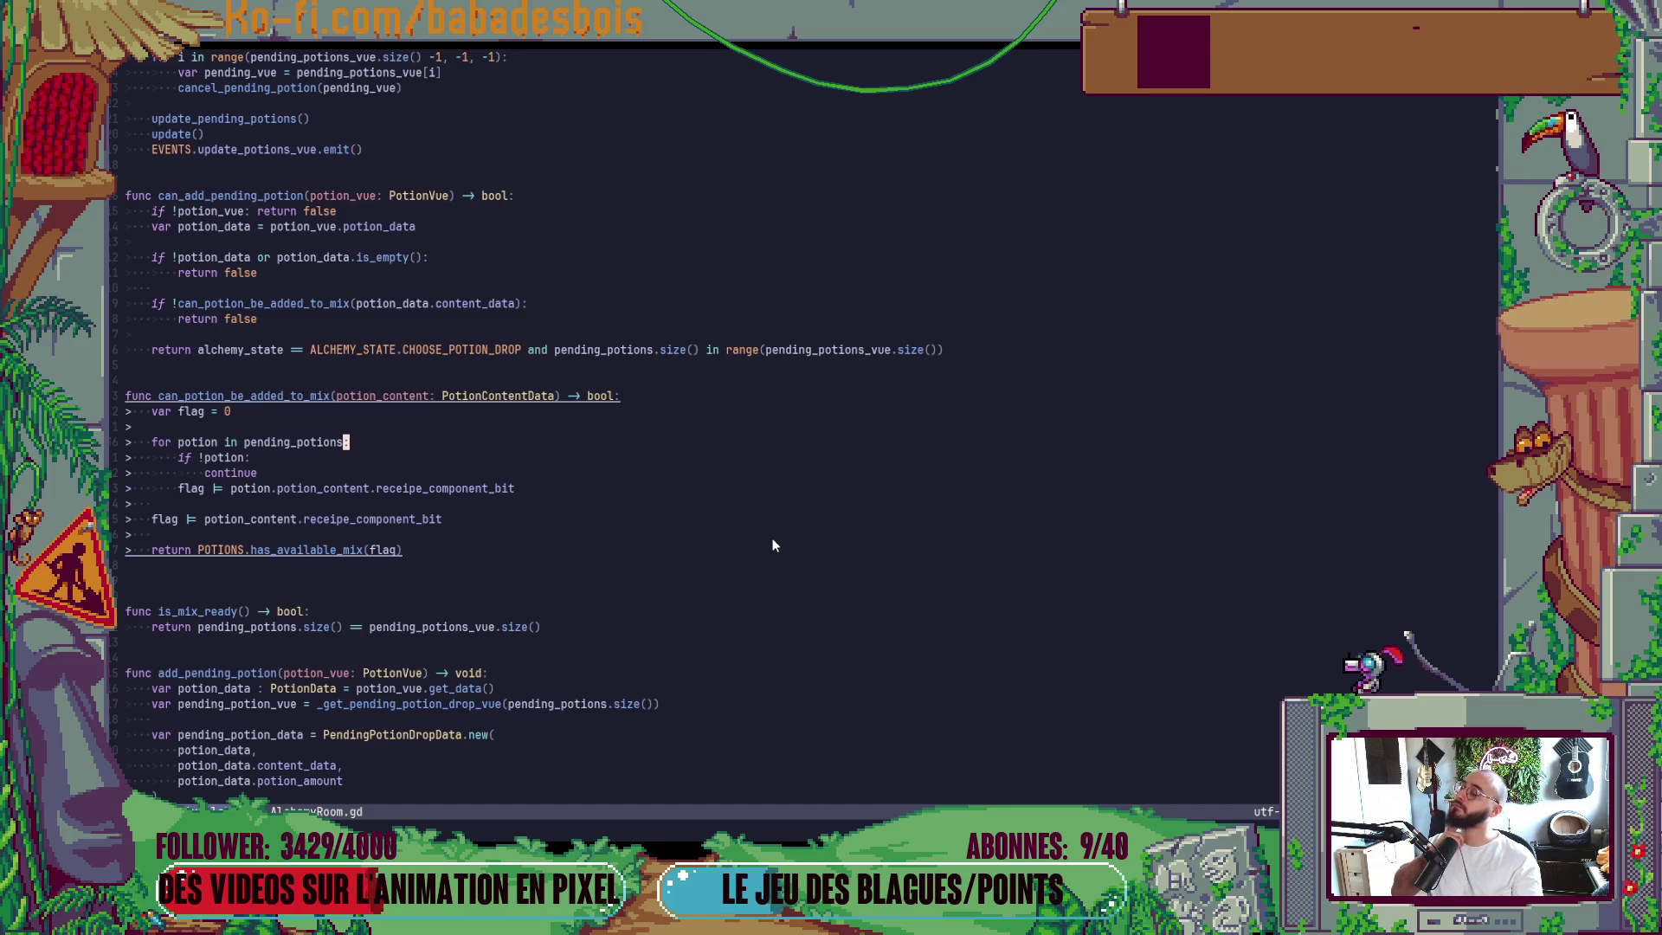
Add 'func is_potion_already_in_mix(potion: PotionData) -> bool:' below can_potion_be_added_to_mix.
{"action": "left_click", "coordinate": [344, 585]}
{"action": "key", "text": "o"}
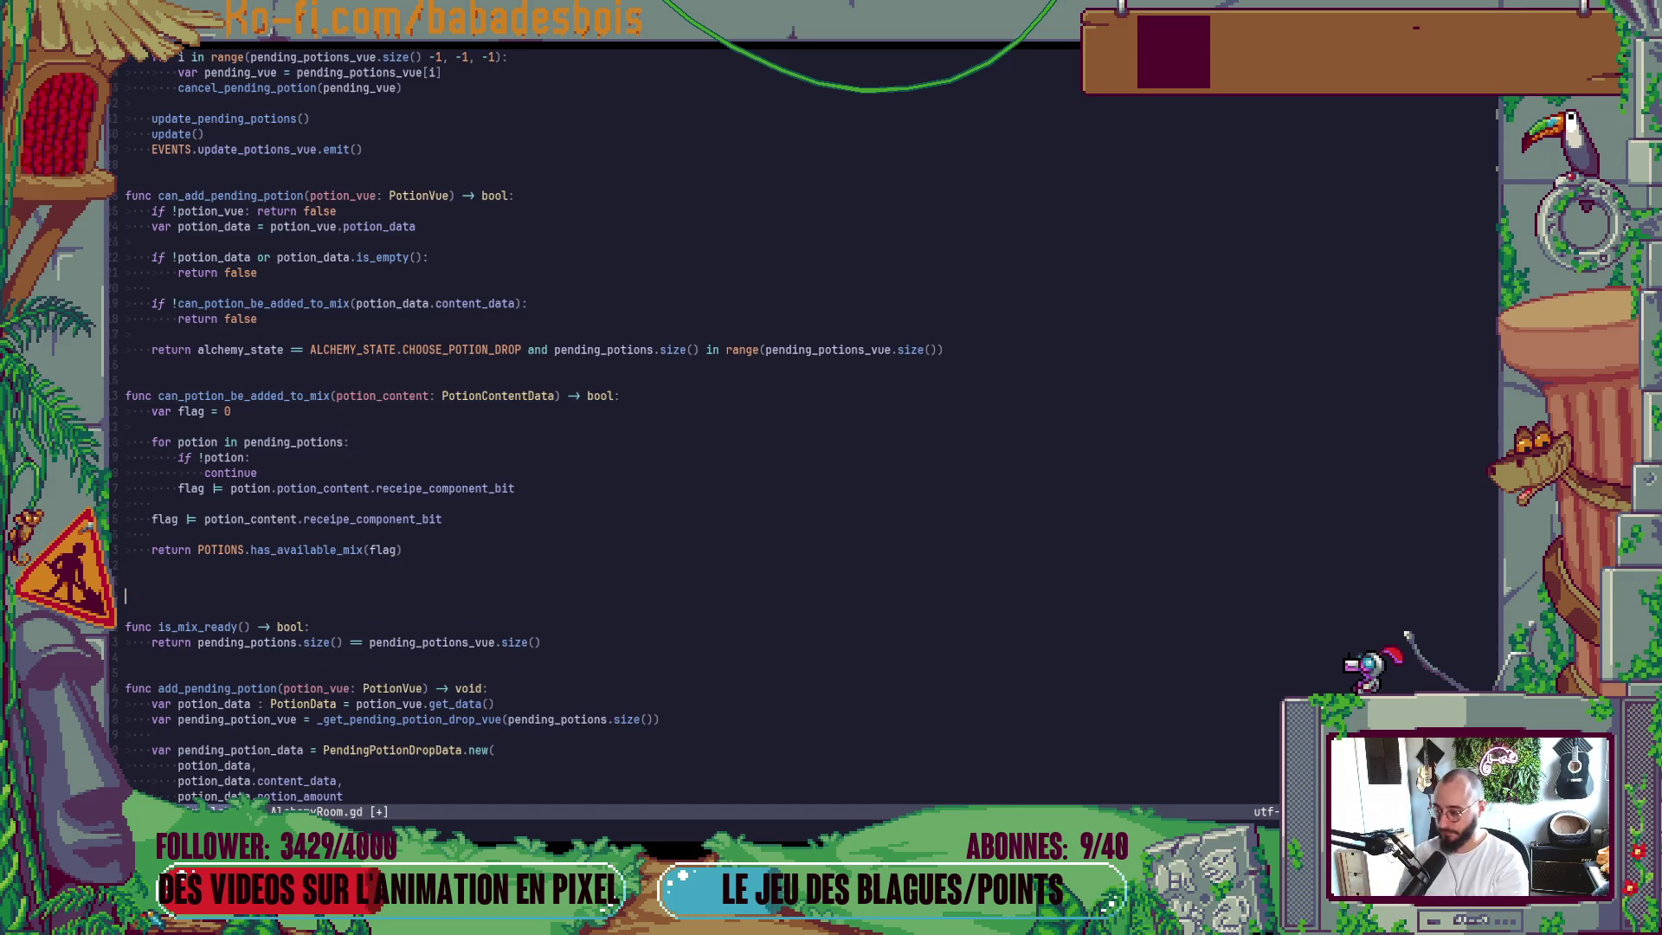
{"action": "key", "text": "Return"}
{"action": "type", "text": "fu"}
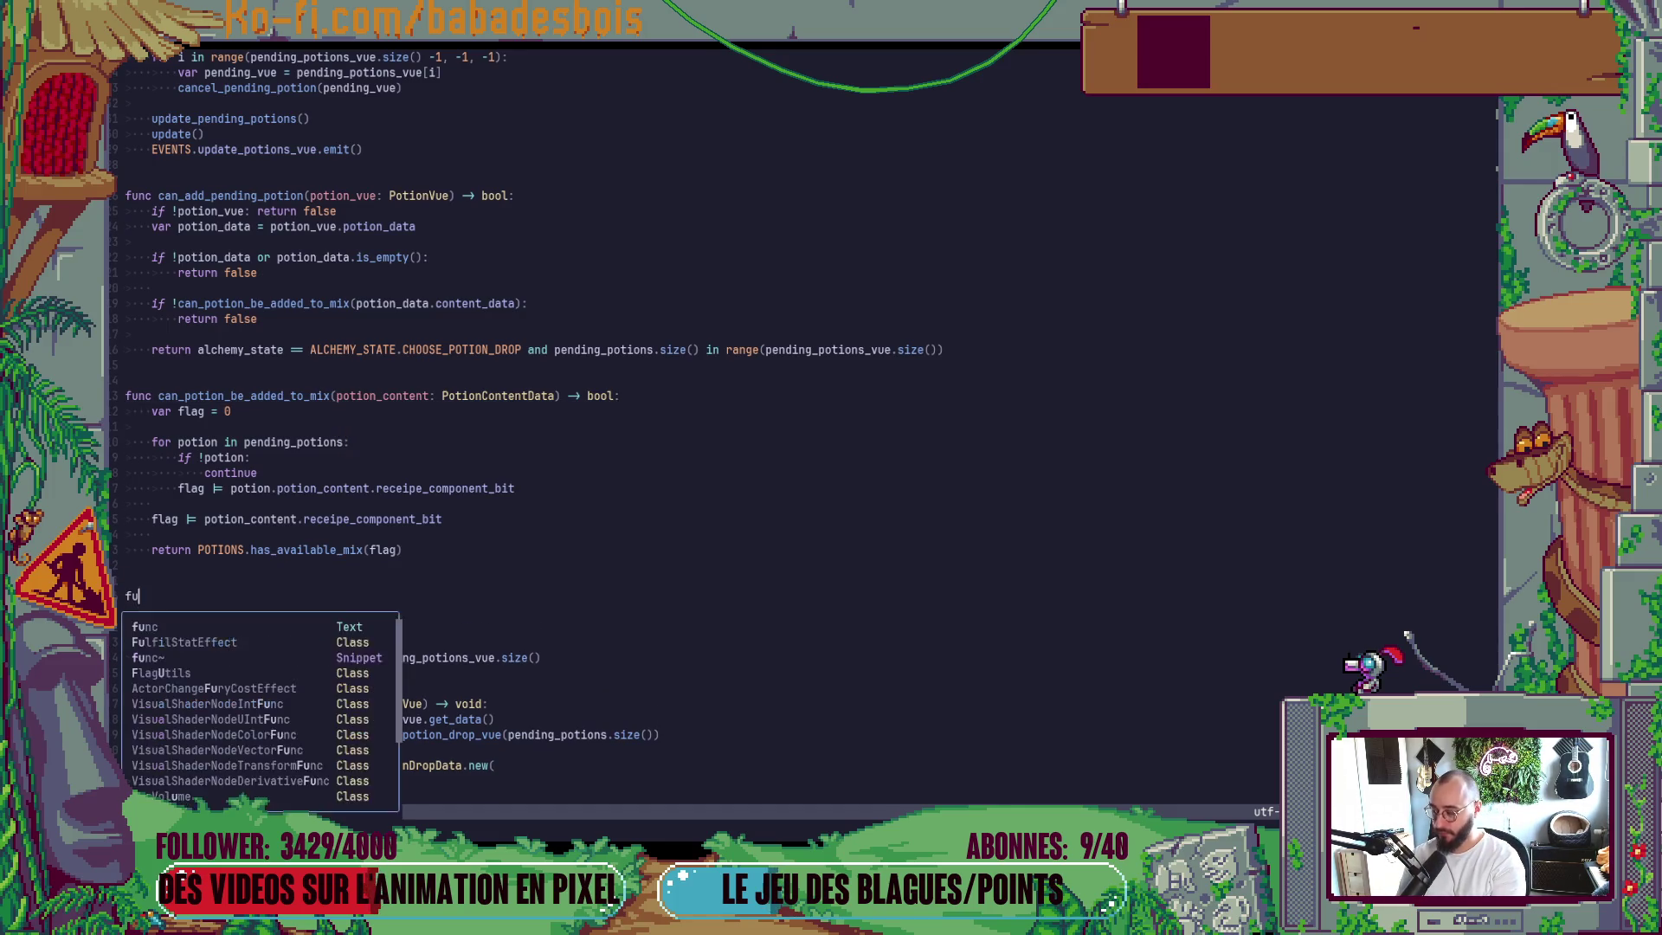
{"action": "type", "text": "nc is_potion_already_in_mix() -"}
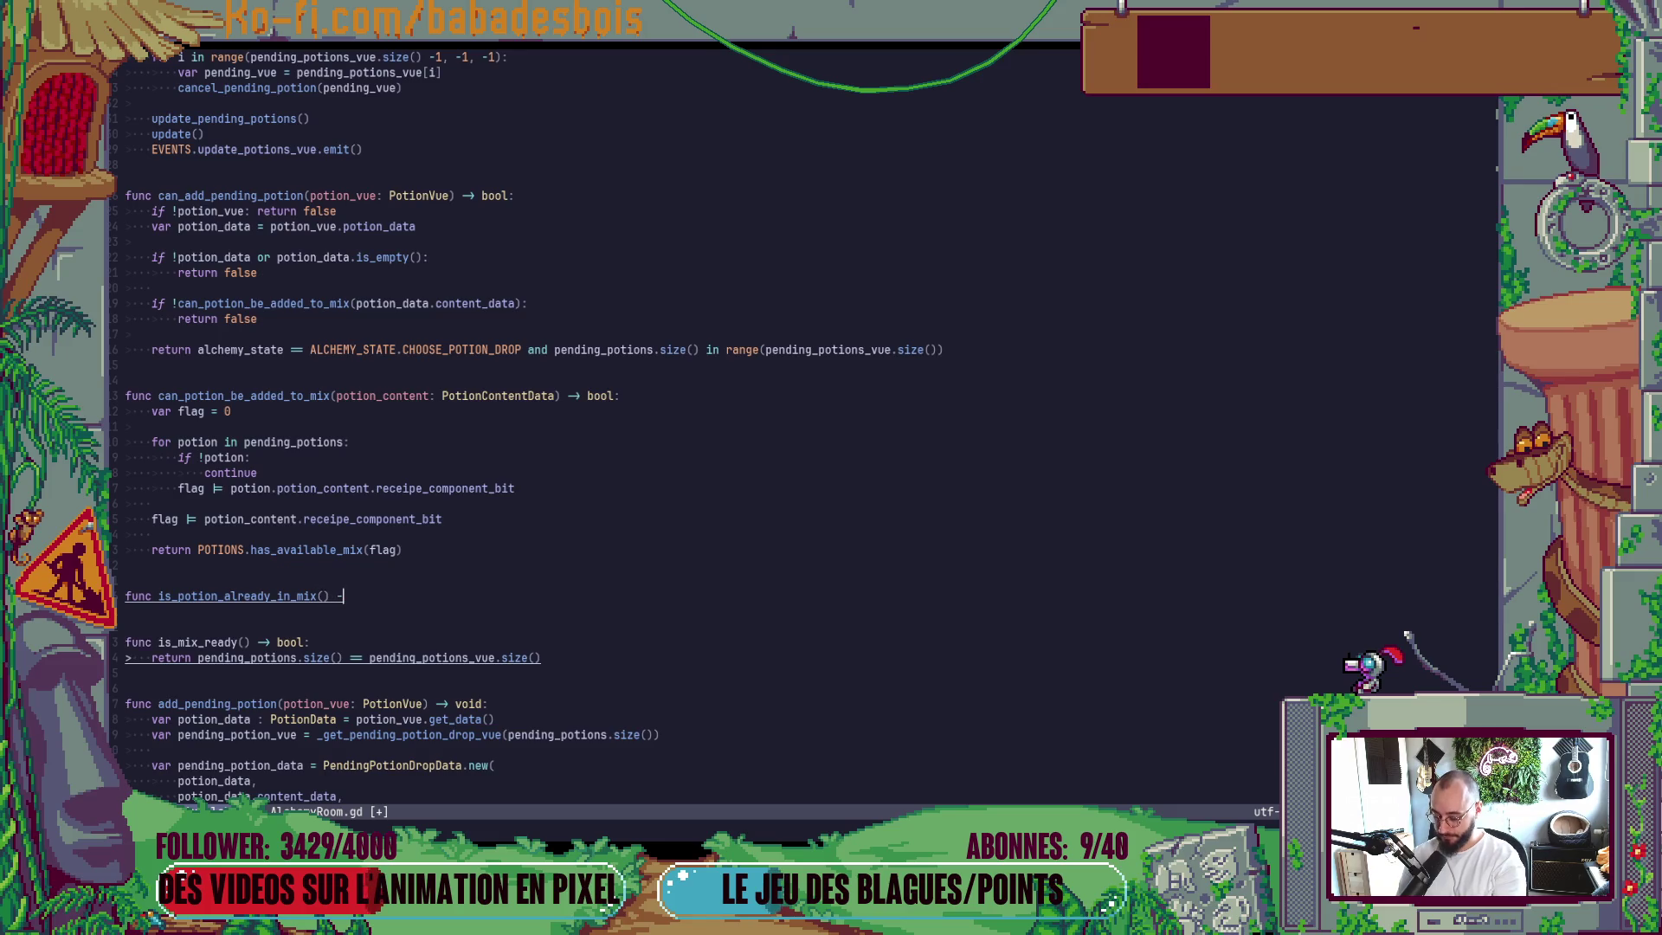
{"action": "type", "text": "> bool:"}
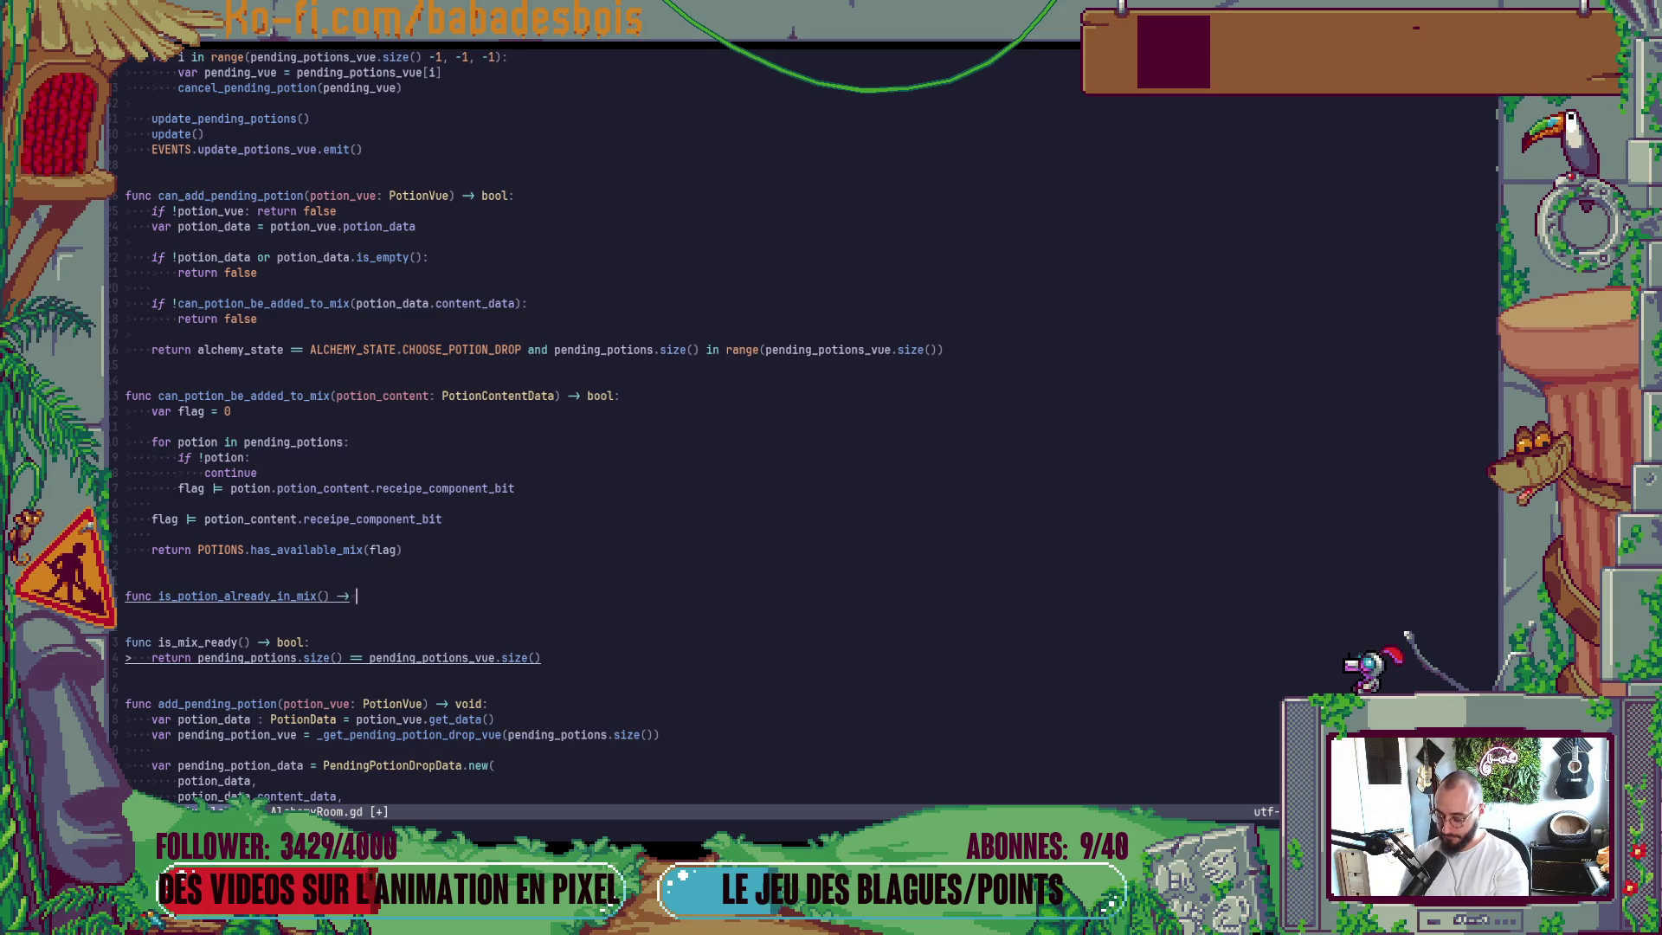
{"action": "key", "text": "Return"}
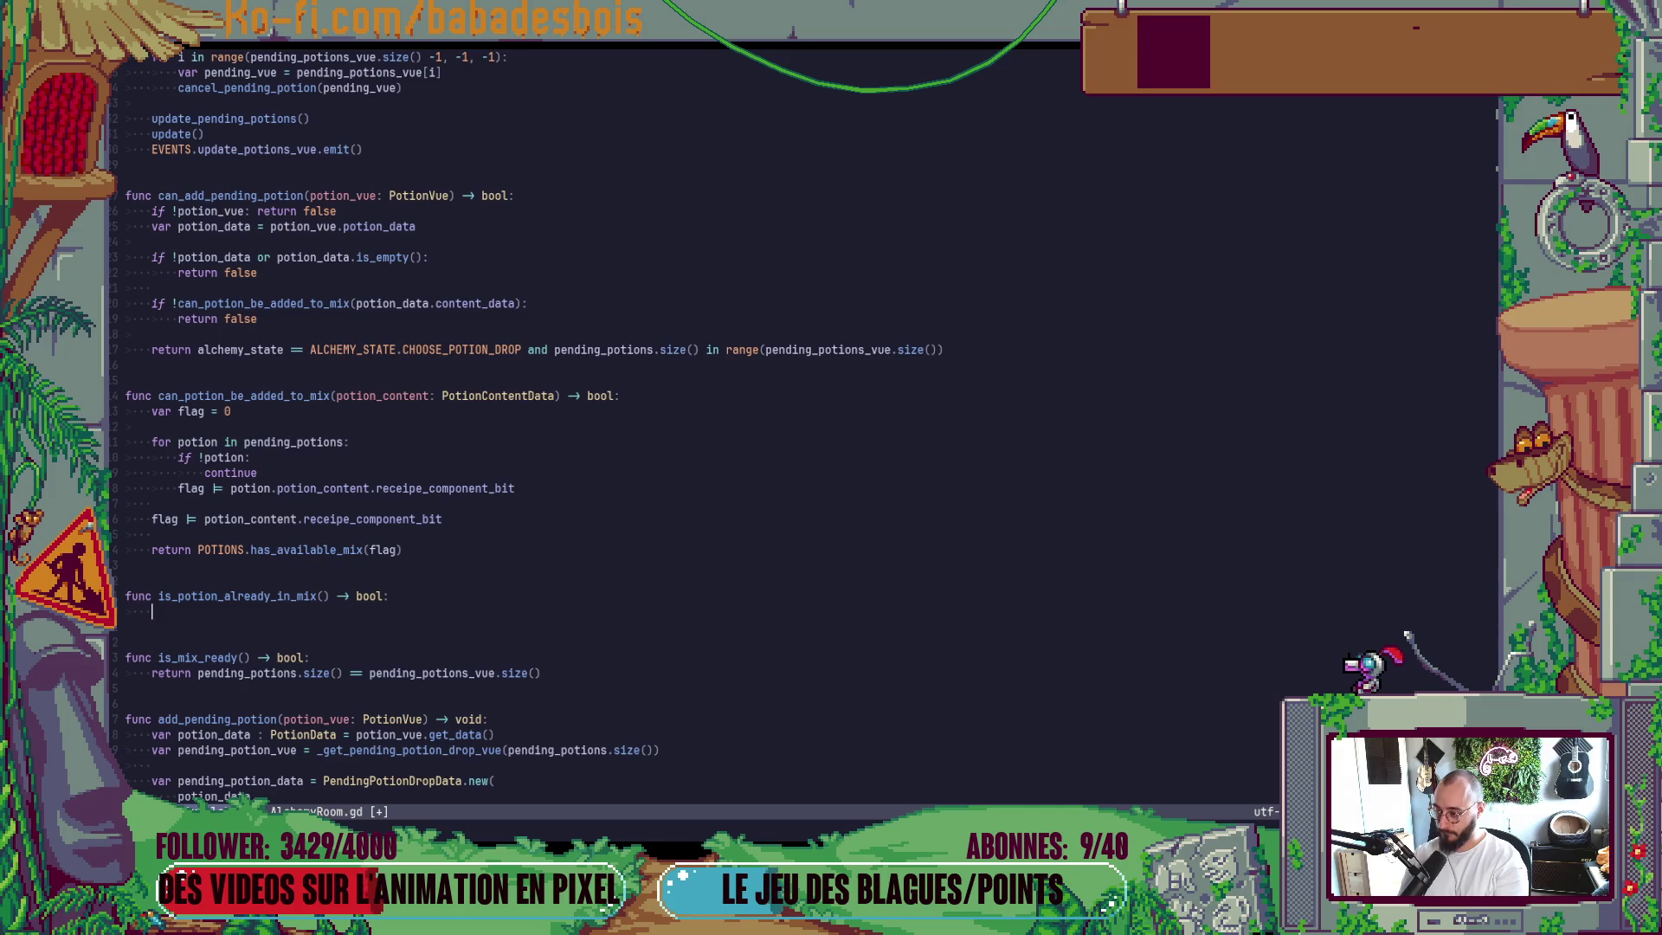
{"action": "type", "text": "for"}
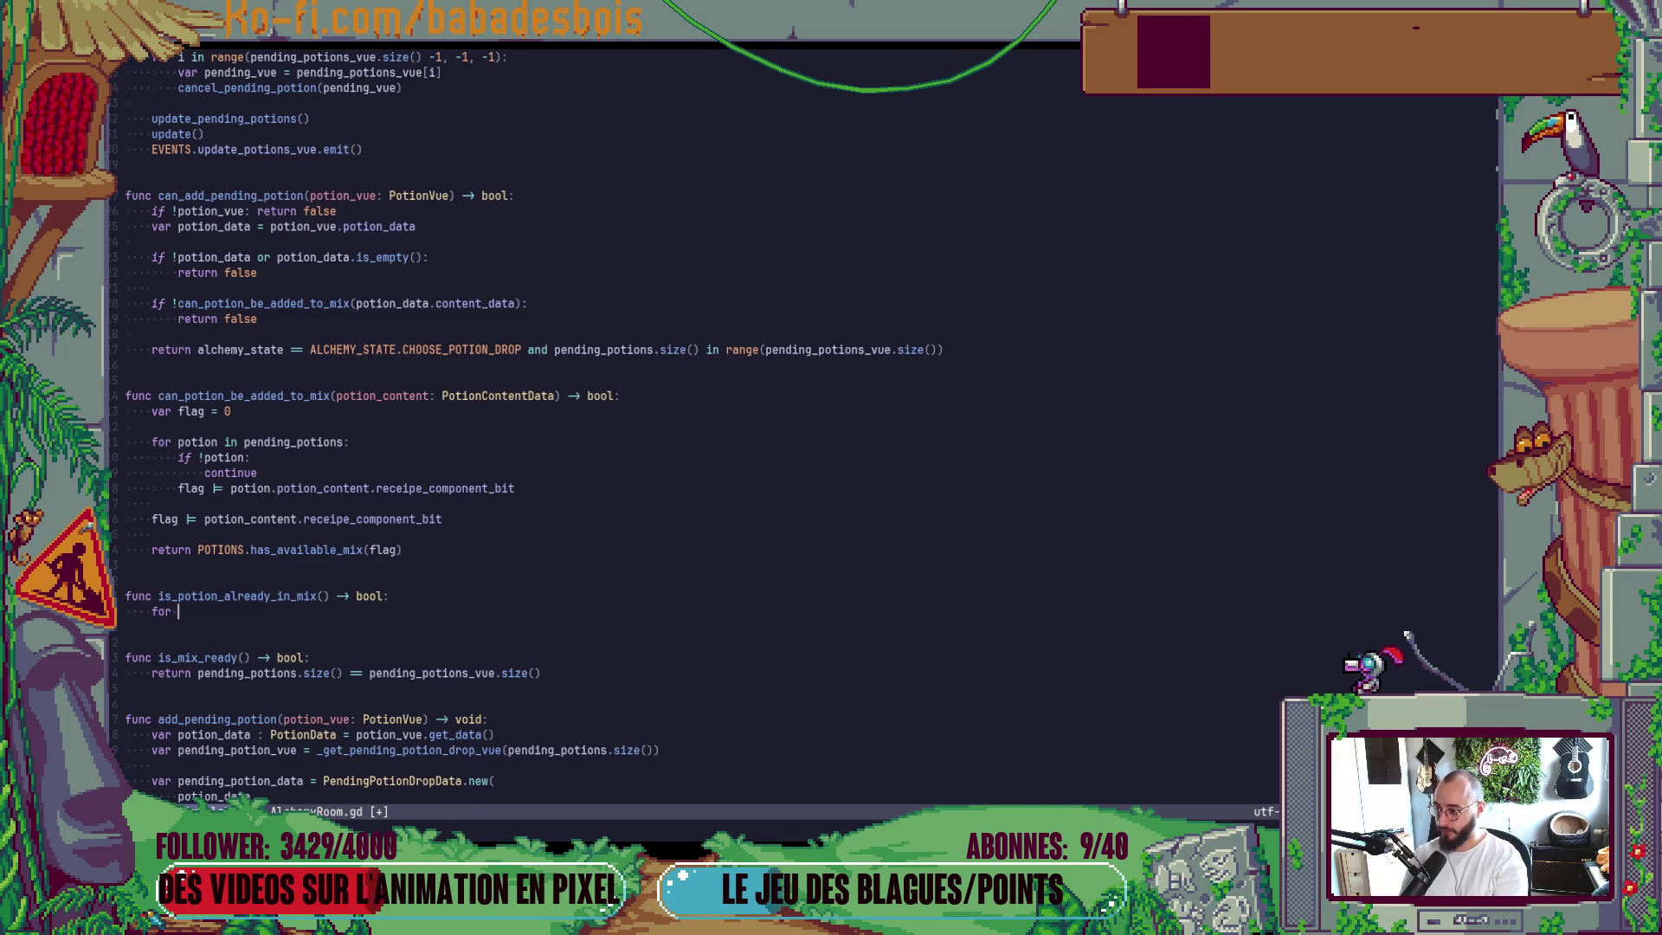
{"action": "key", "text": "Escape"}
{"action": "key", "text": "k"}
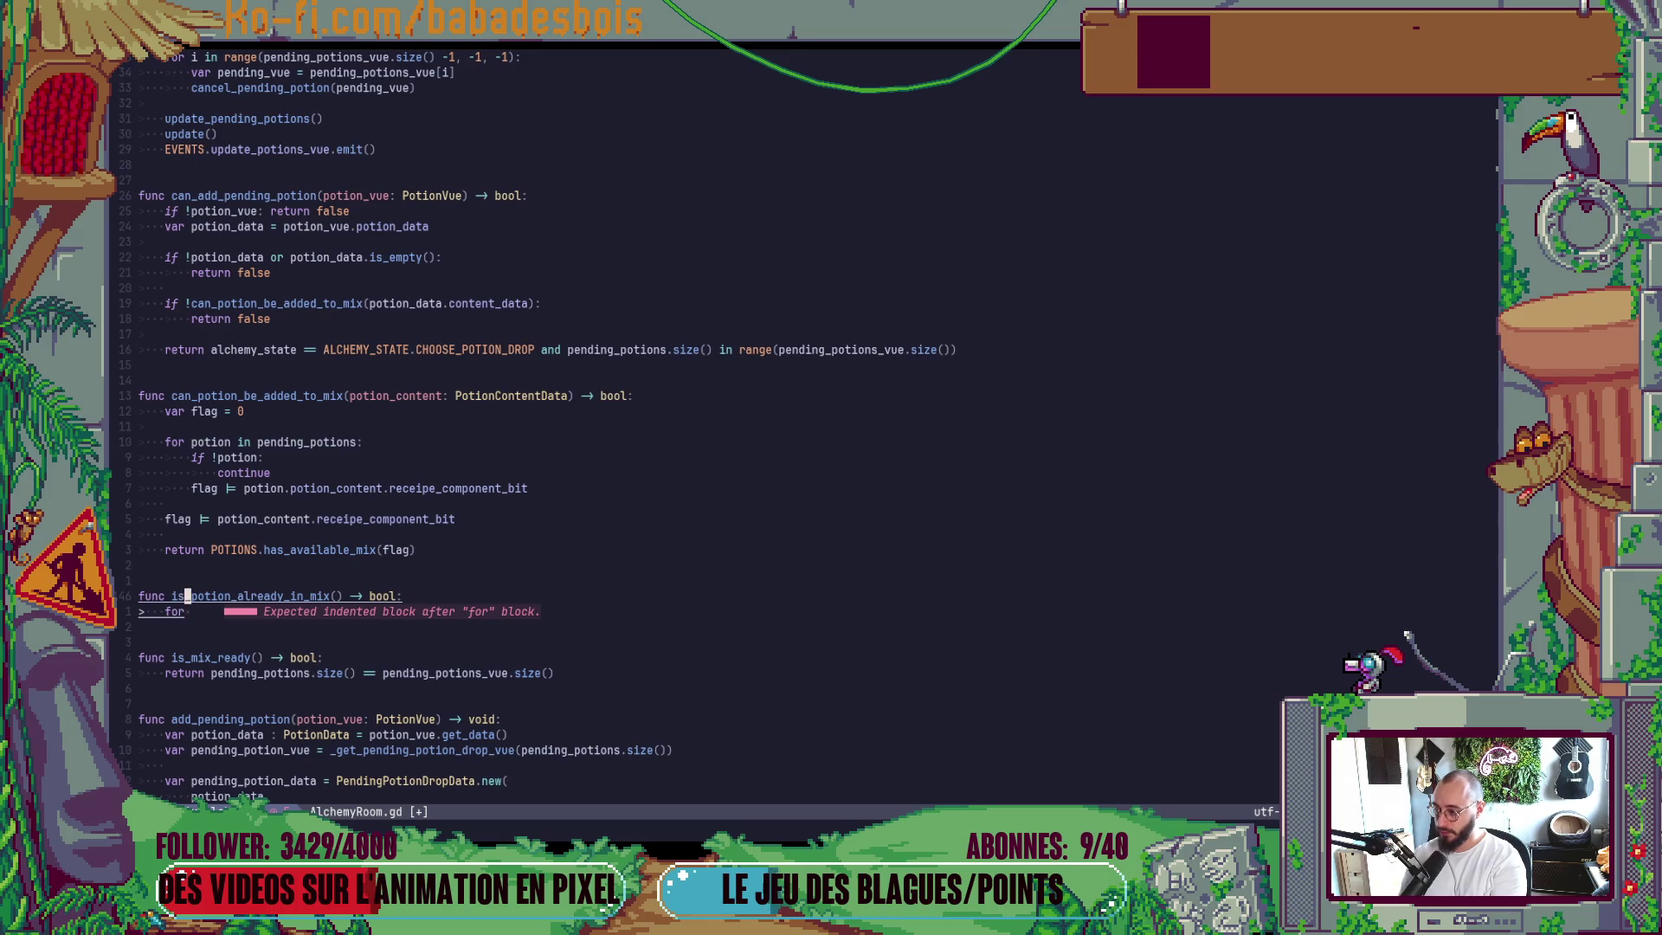
{"action": "type", "text": "w"}
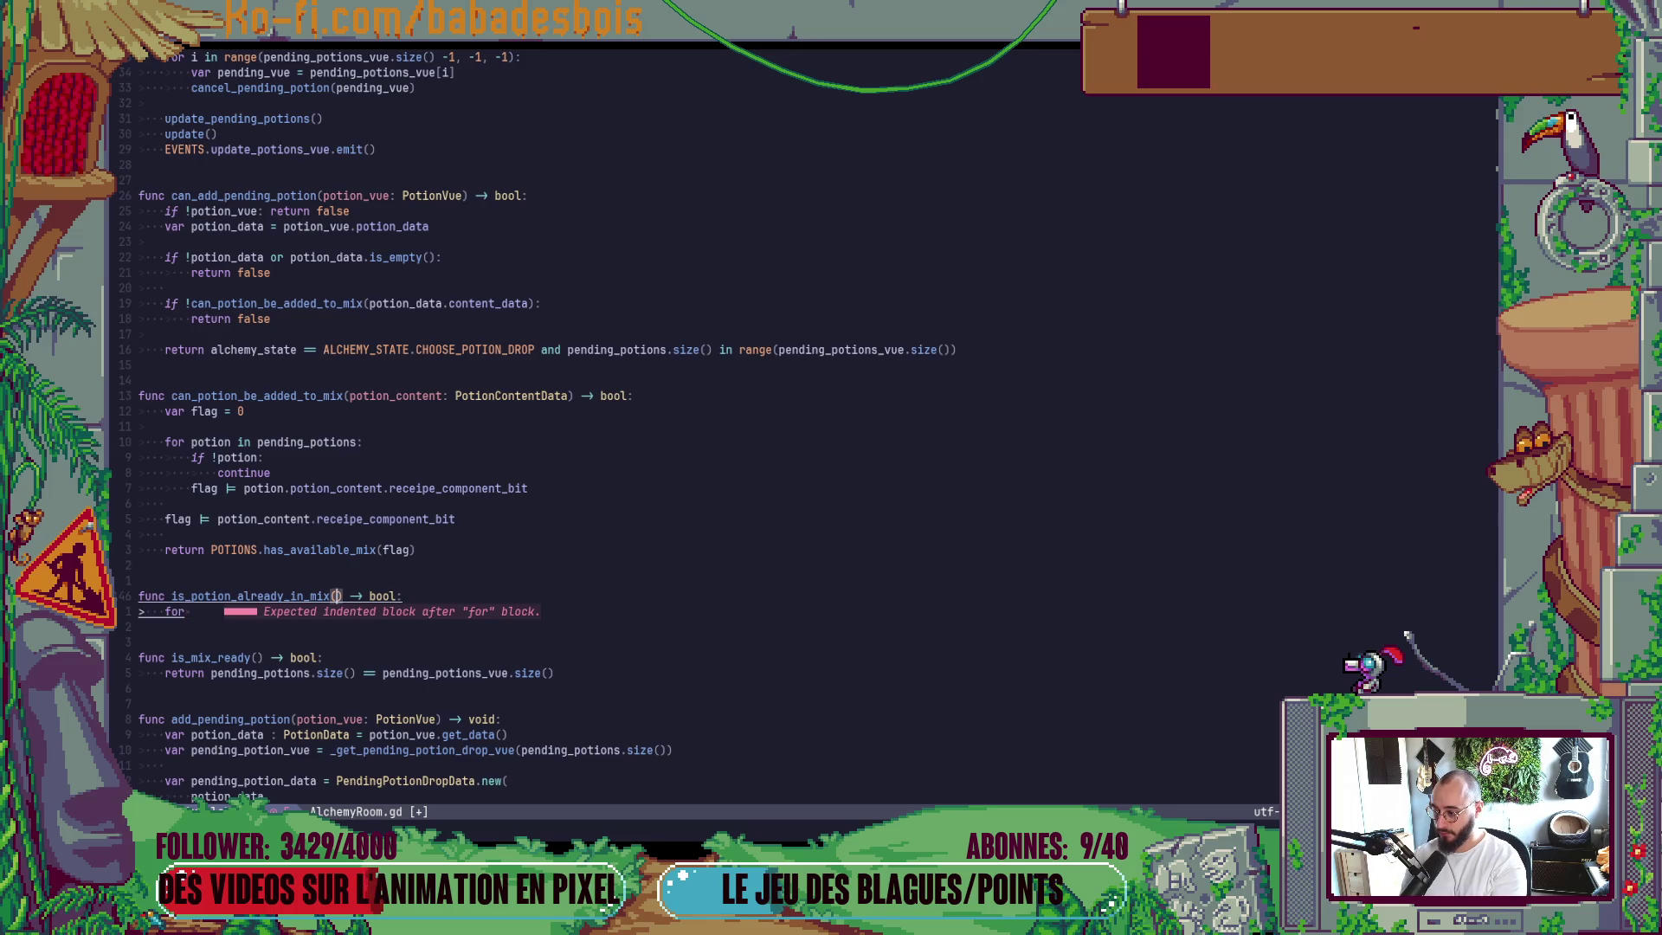
{"action": "type", "text": "apotion"}
{"action": "type", "text": ": PotionData"}
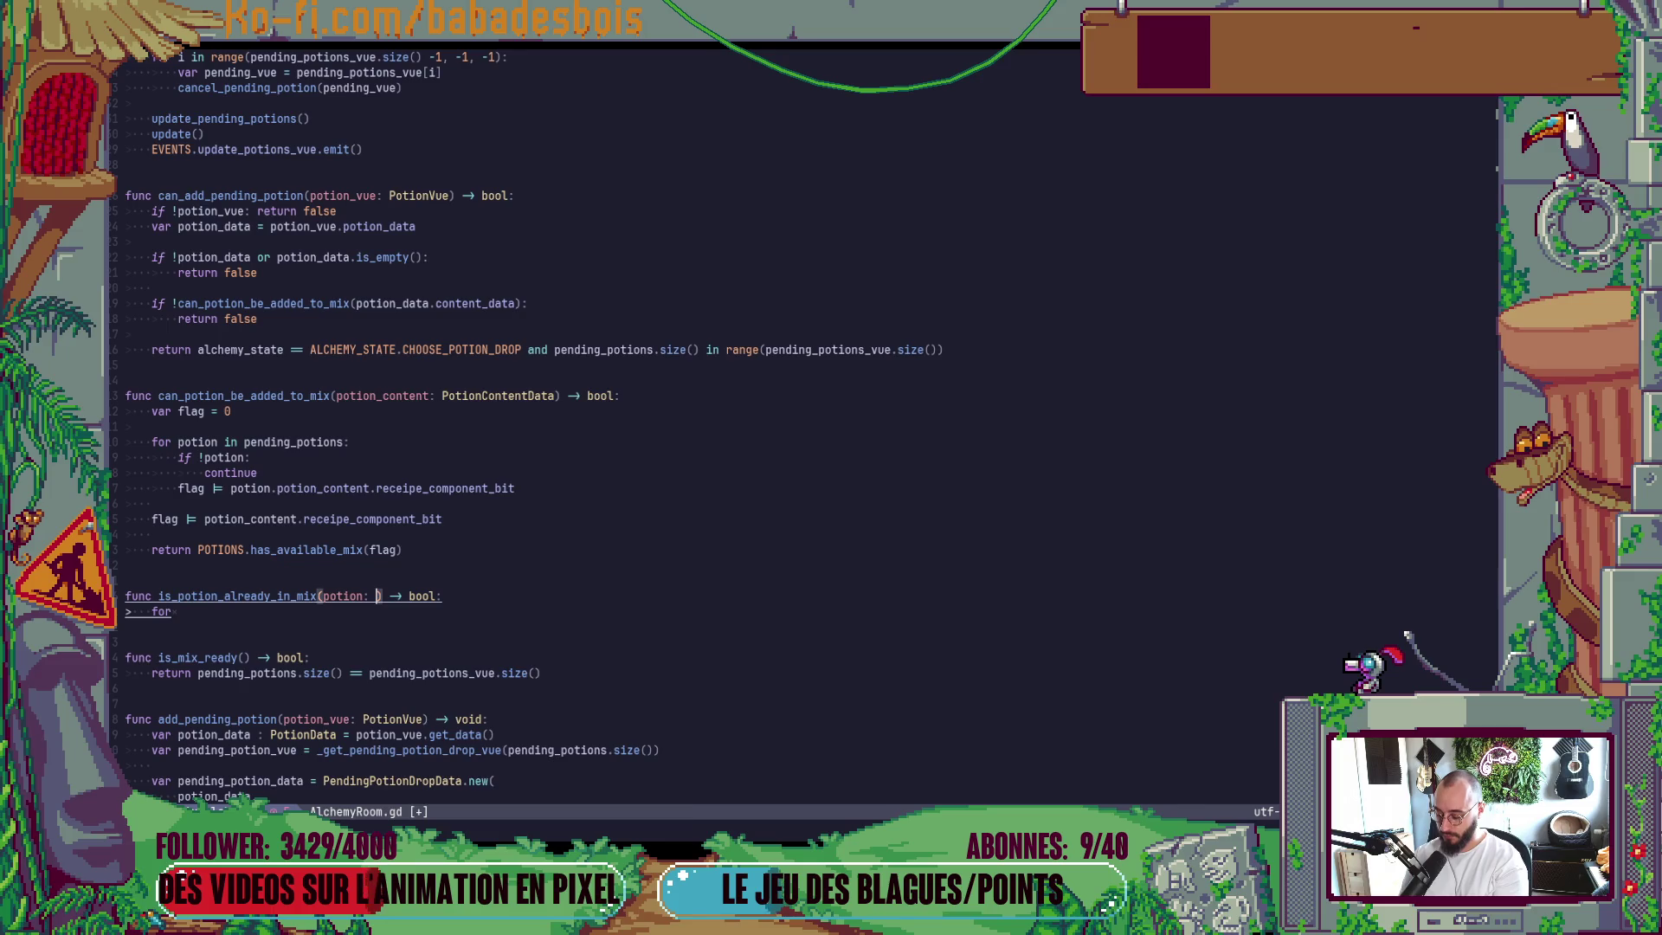
{"action": "key", "text": "Escape"}
Write the loop 'for pending_potion in pending_potions:' in the function body.
{"action": "type", "text": "jA p in"}
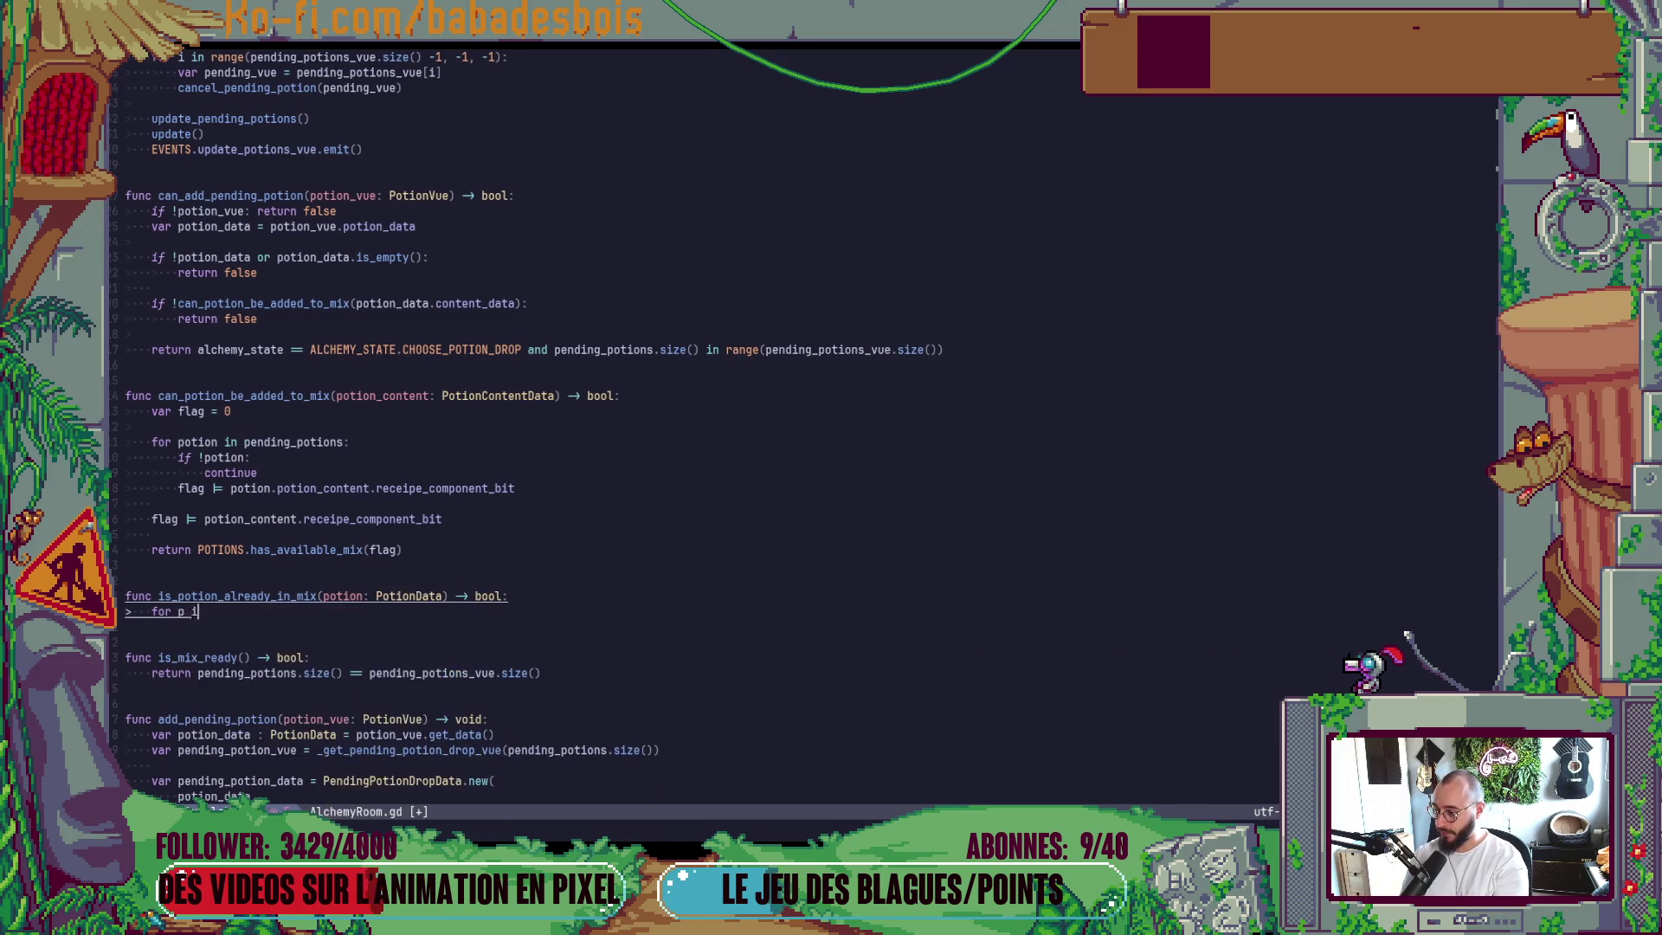
{"action": "key", "text": "BackSpace"}
{"action": "key", "text": "BackSpace"}
{"action": "key", "text": "BackSpace"}
{"action": "type", "text": "end"}
{"action": "key", "text": "Tab"}
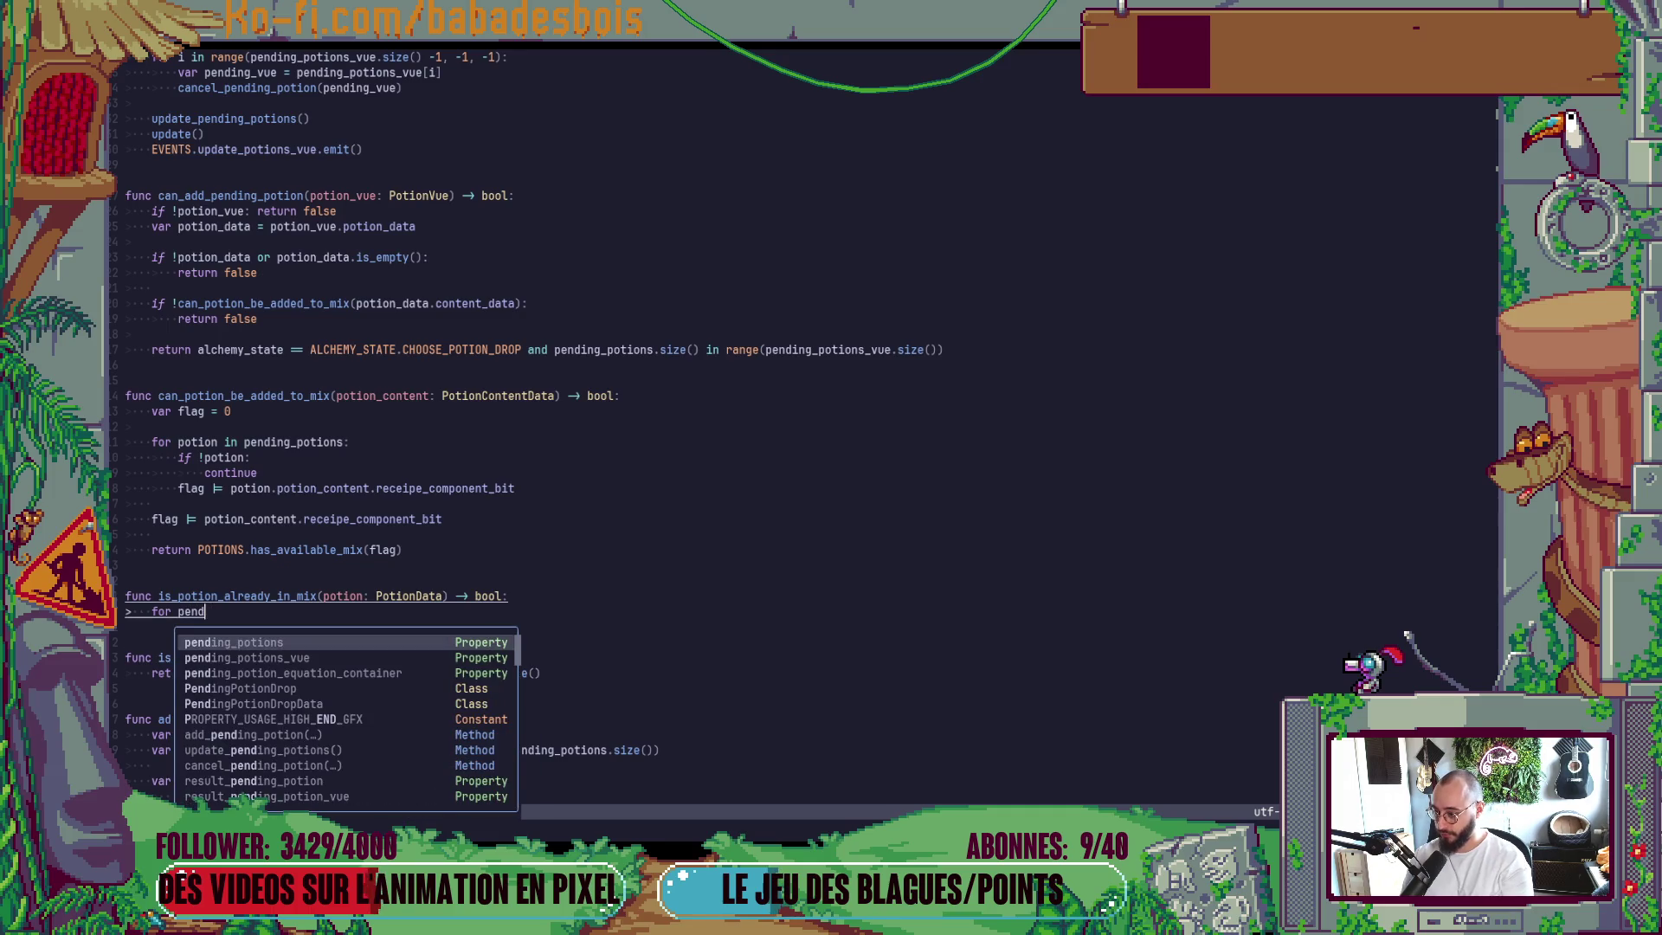
{"action": "key", "text": "Return"}
{"action": "left_click", "coordinate": [178, 611]}
{"action": "type", "text": "pen"}
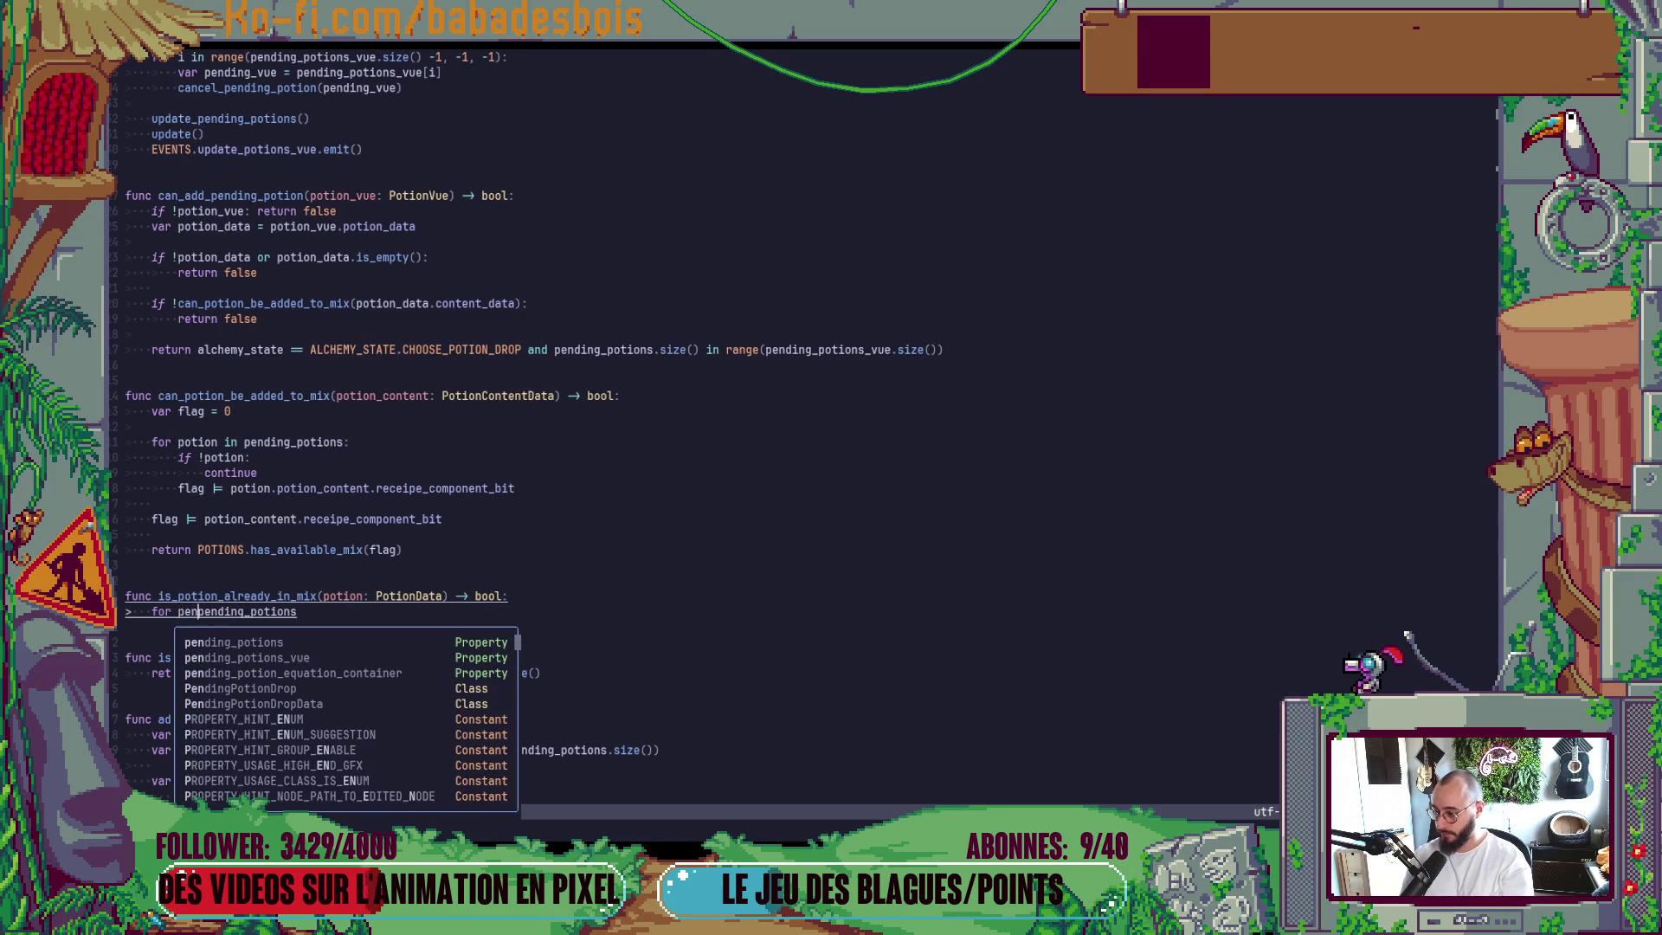
{"action": "type", "text": "ding"}
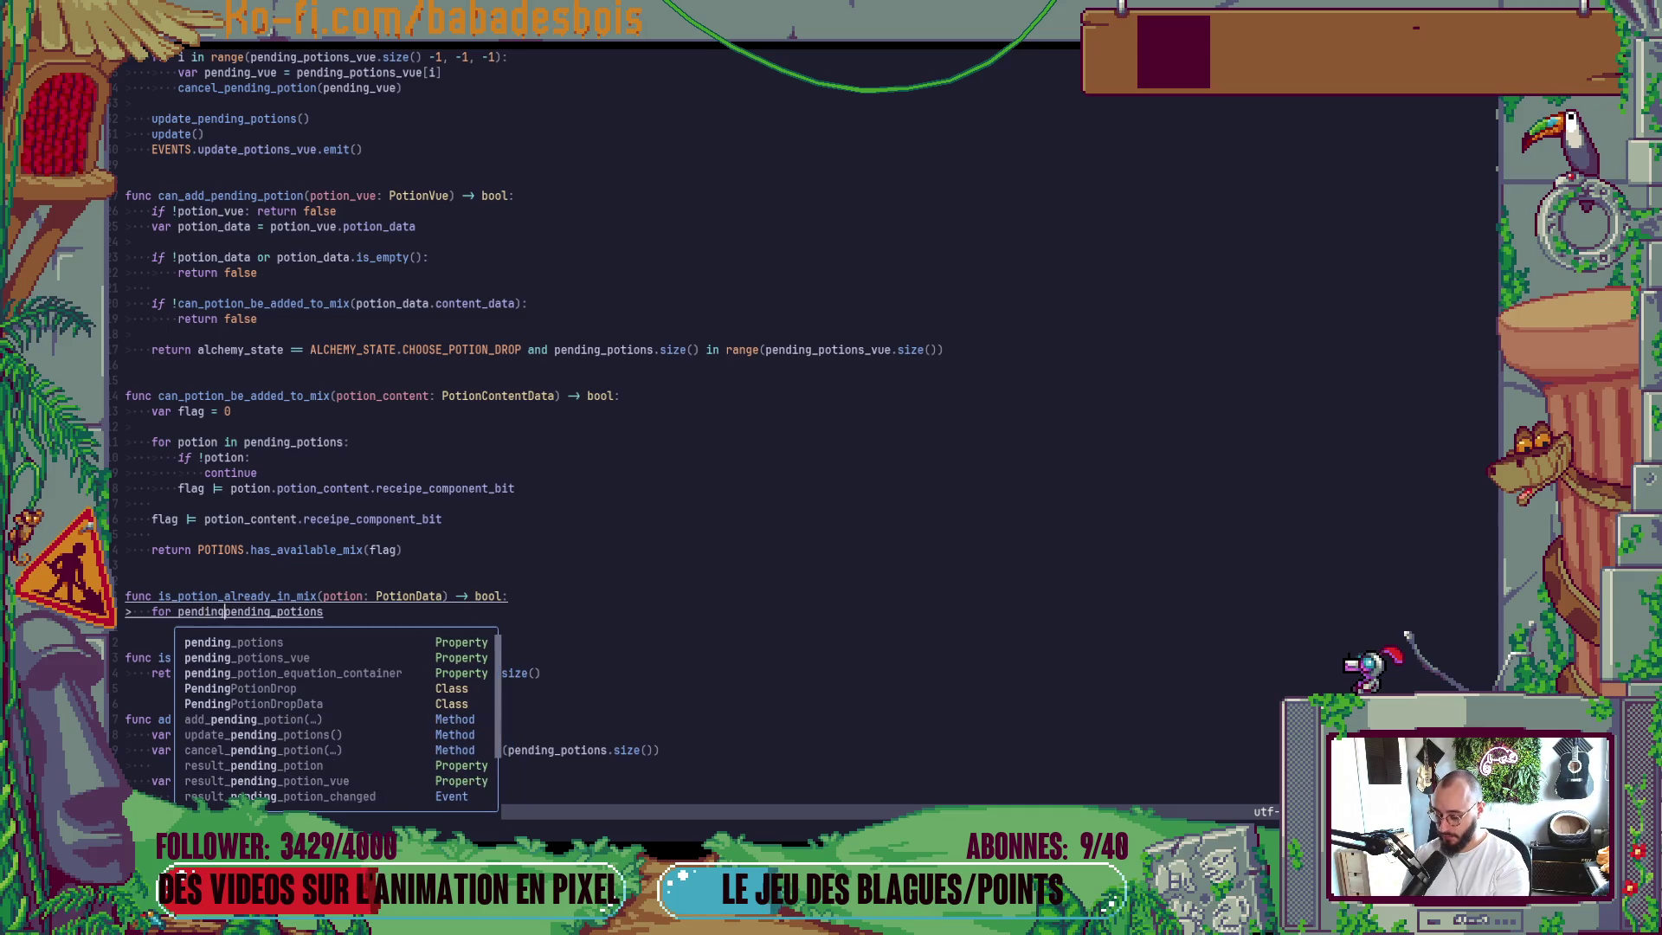
{"action": "type", "text": "_potion in"}
{"action": "key", "text": "End"}
{"action": "type", "text": ":"}
{"action": "key", "text": "Return"}
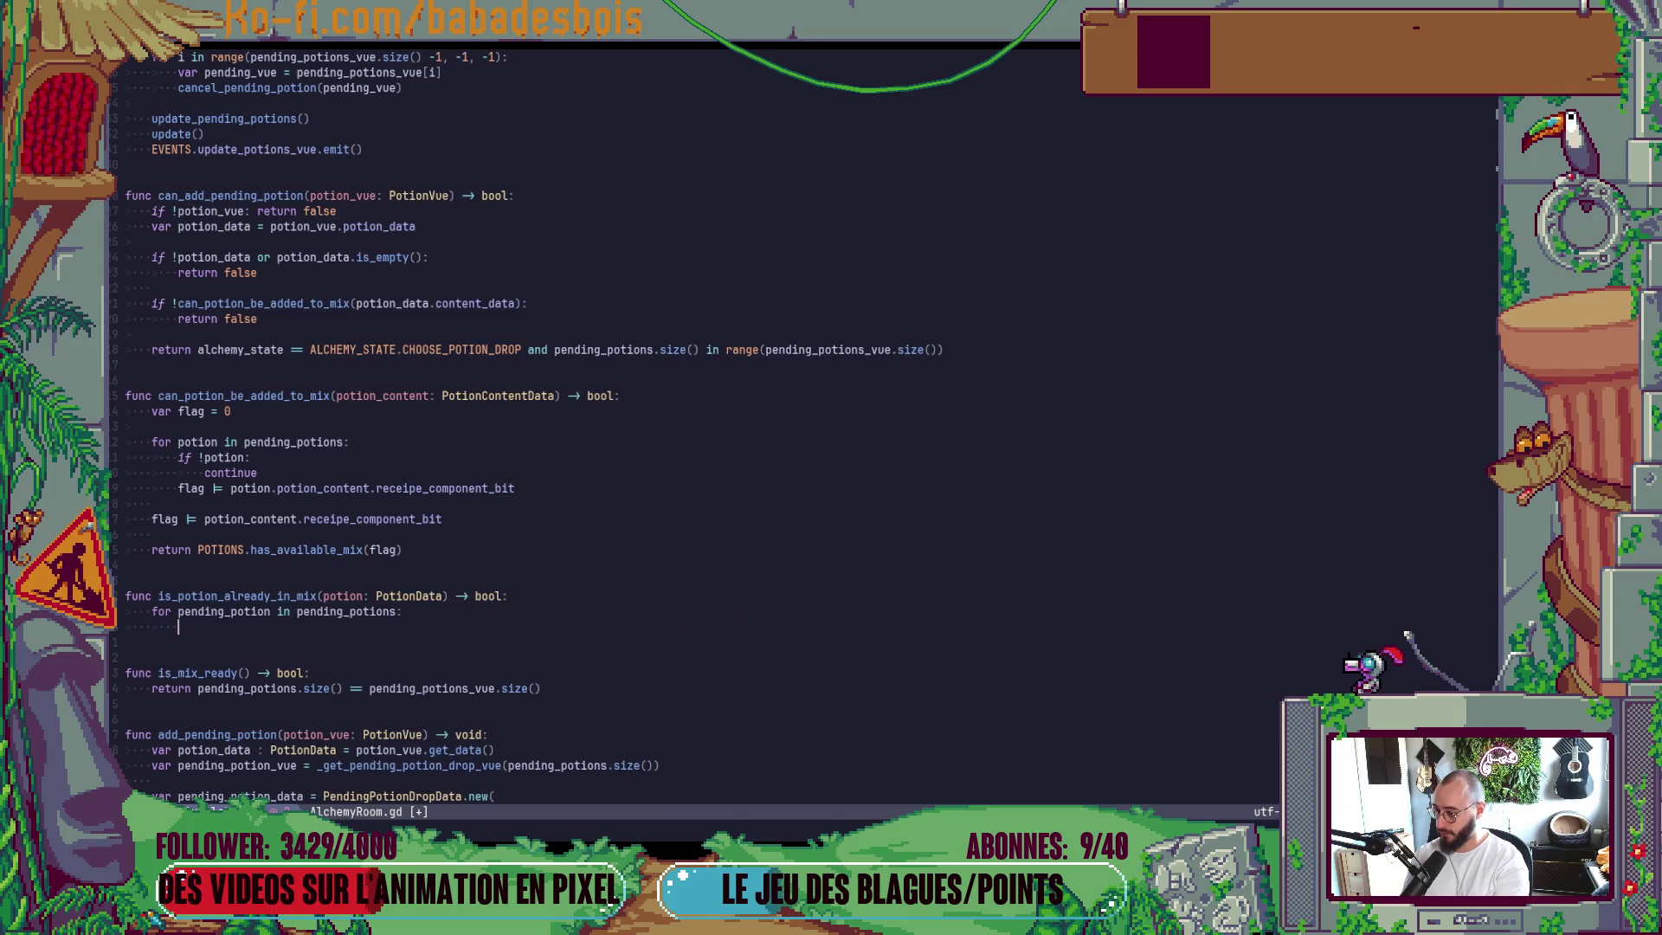
Start the condition 'if pending_potion.potion_content.receipe_component_bit == potion.re' inside the loop.
{"action": "type", "text": "if p"}
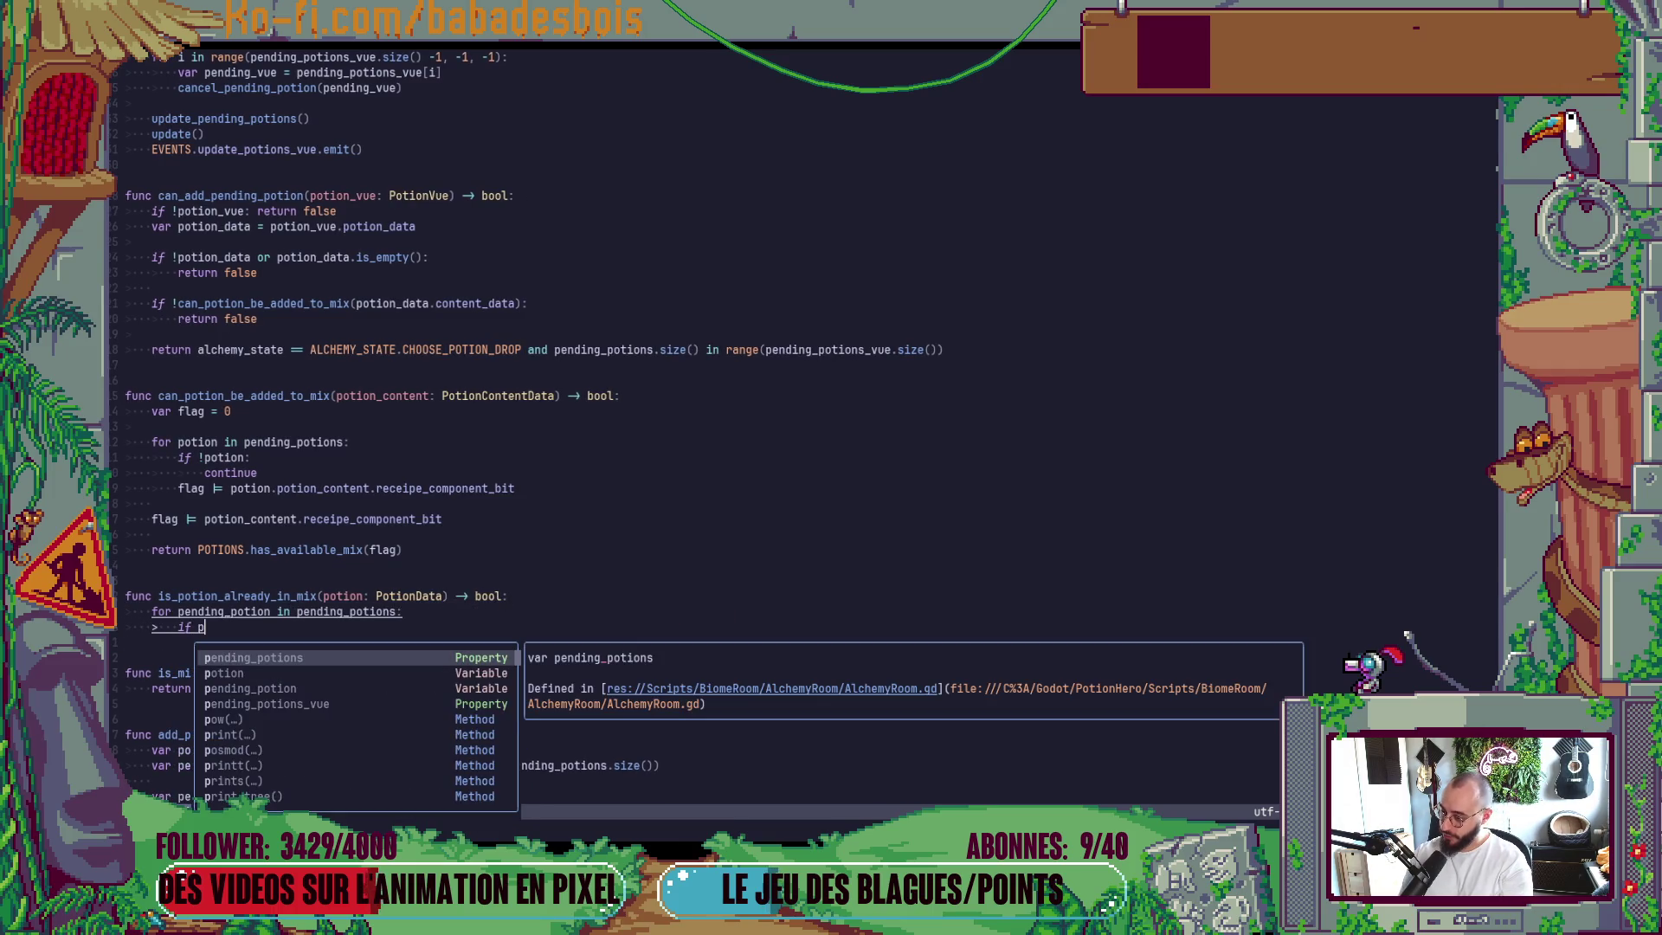
{"action": "type", "text": "ending_potion."}
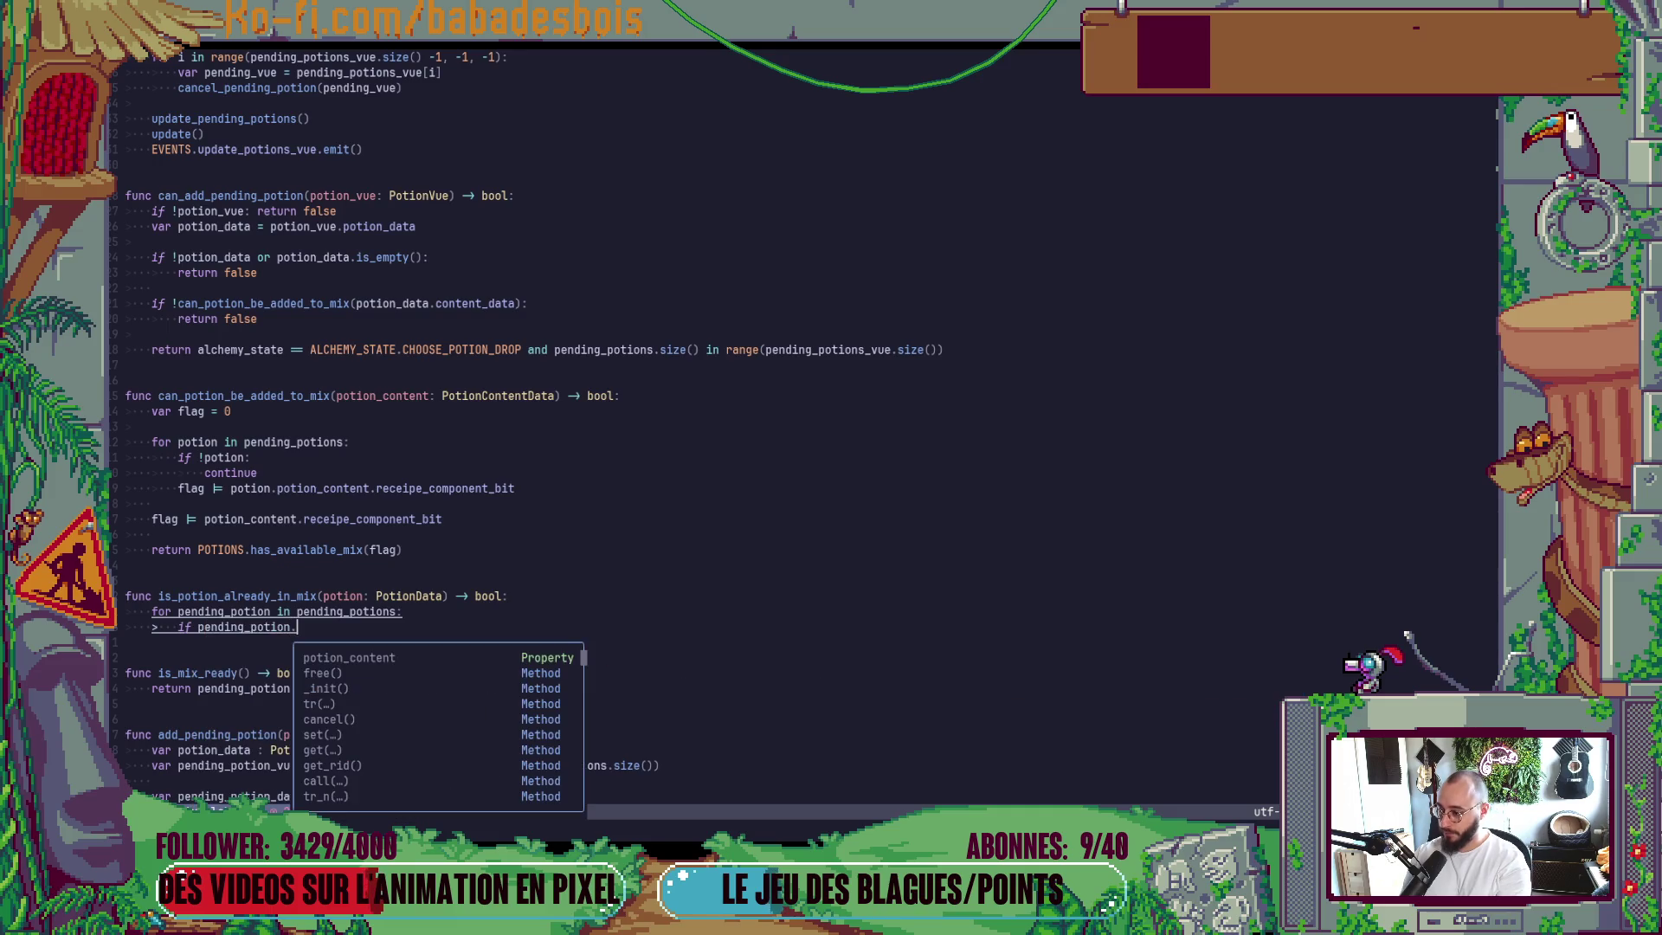
{"action": "key", "text": "Return"}
{"action": "type", "text": ".f"}
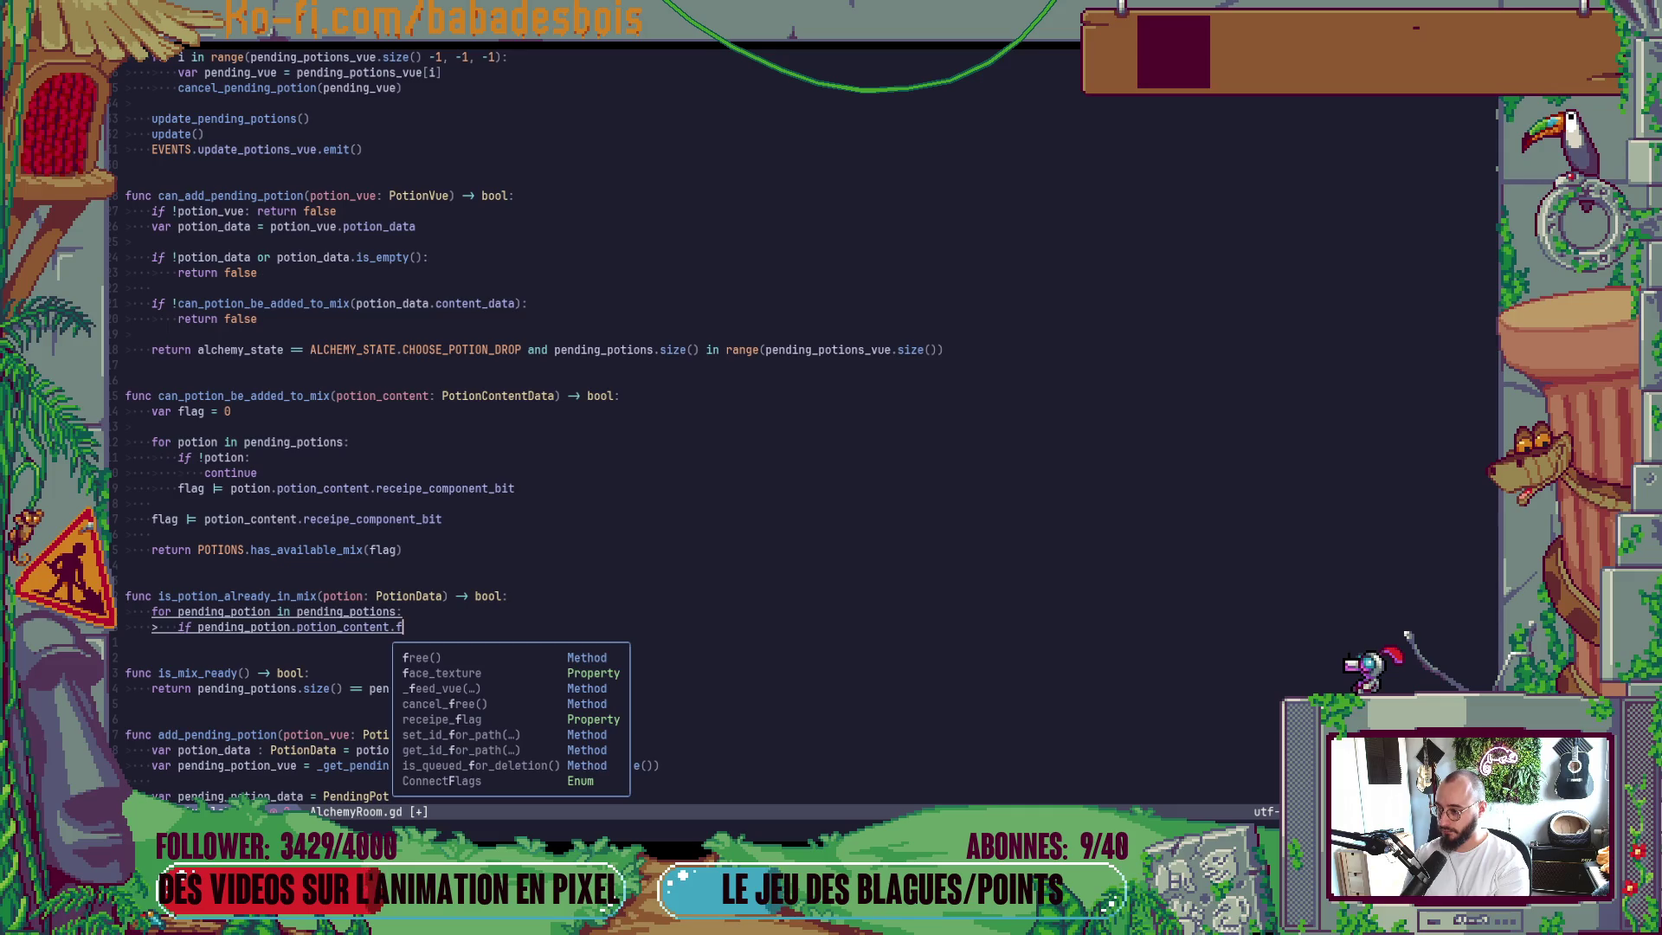
{"action": "key", "text": "BackSpace"}
{"action": "type", "text": "rec"}
{"action": "key", "text": "Return"}
{"action": "type", "text": "== potion.re"}
{"action": "key", "text": "Down"}
{"action": "key", "text": "Down"}
{"action": "key", "text": "Down"}
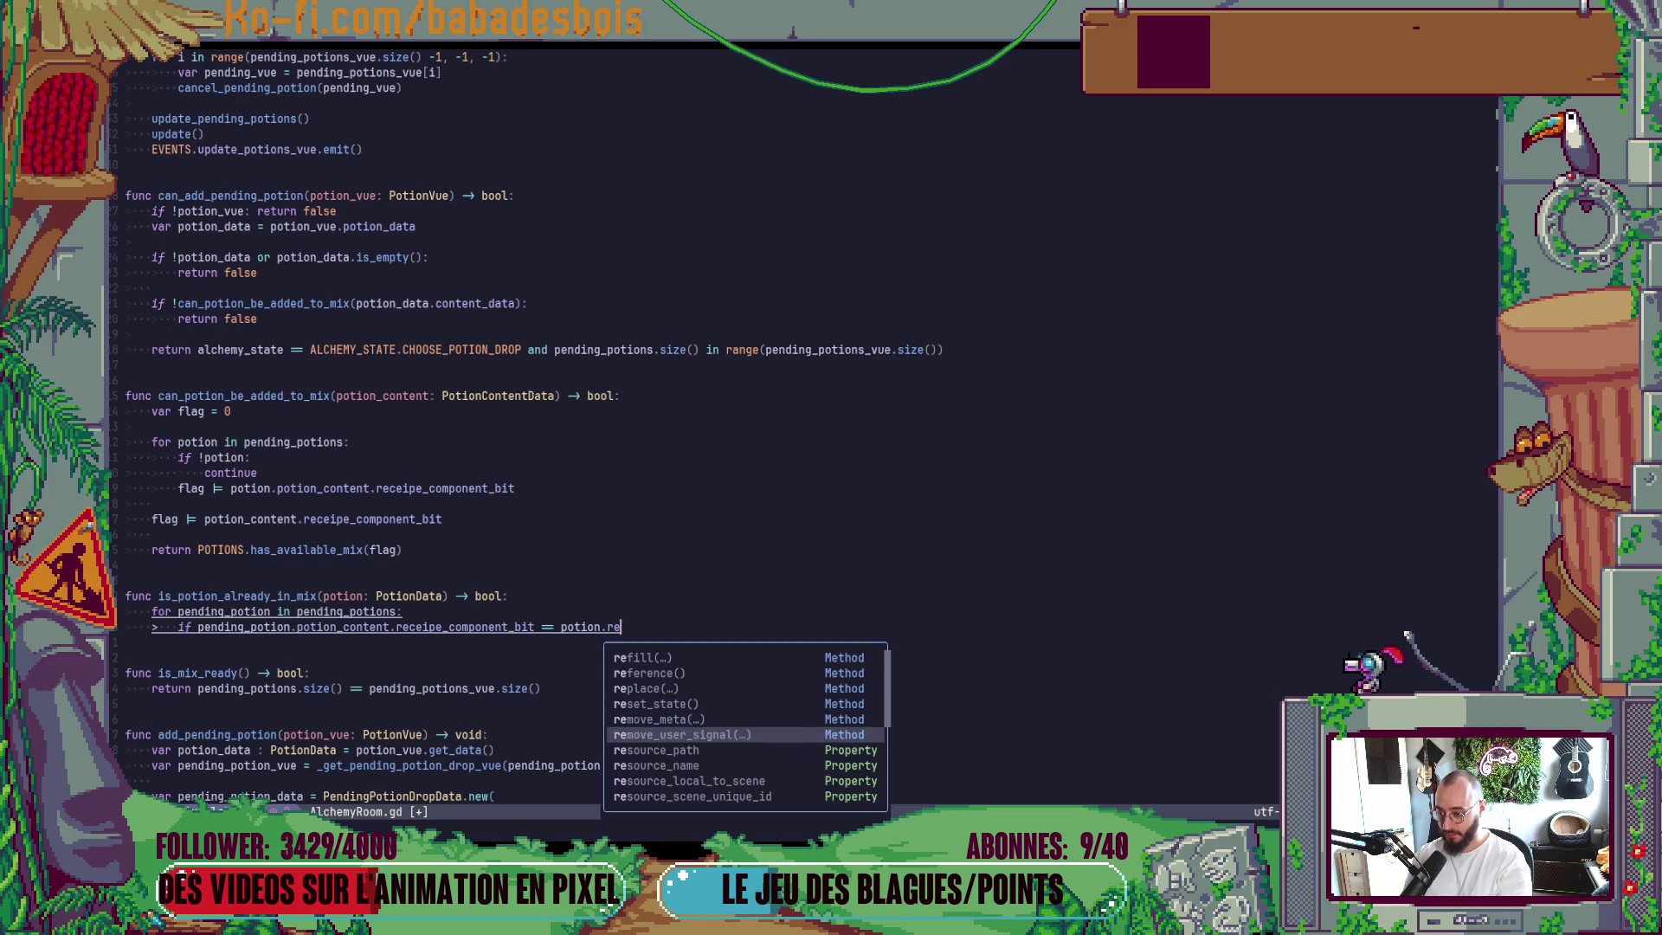
Change the parameter type to PotionContentData and complete the comparison with receipe_component_bit.
{"action": "key", "text": "Escape"}
{"action": "key", "text": "k"}
{"action": "key", "text": "k"}
{"action": "key", "text": "h"}
{"action": "key", "text": "h"}
{"action": "key", "text": "h"}
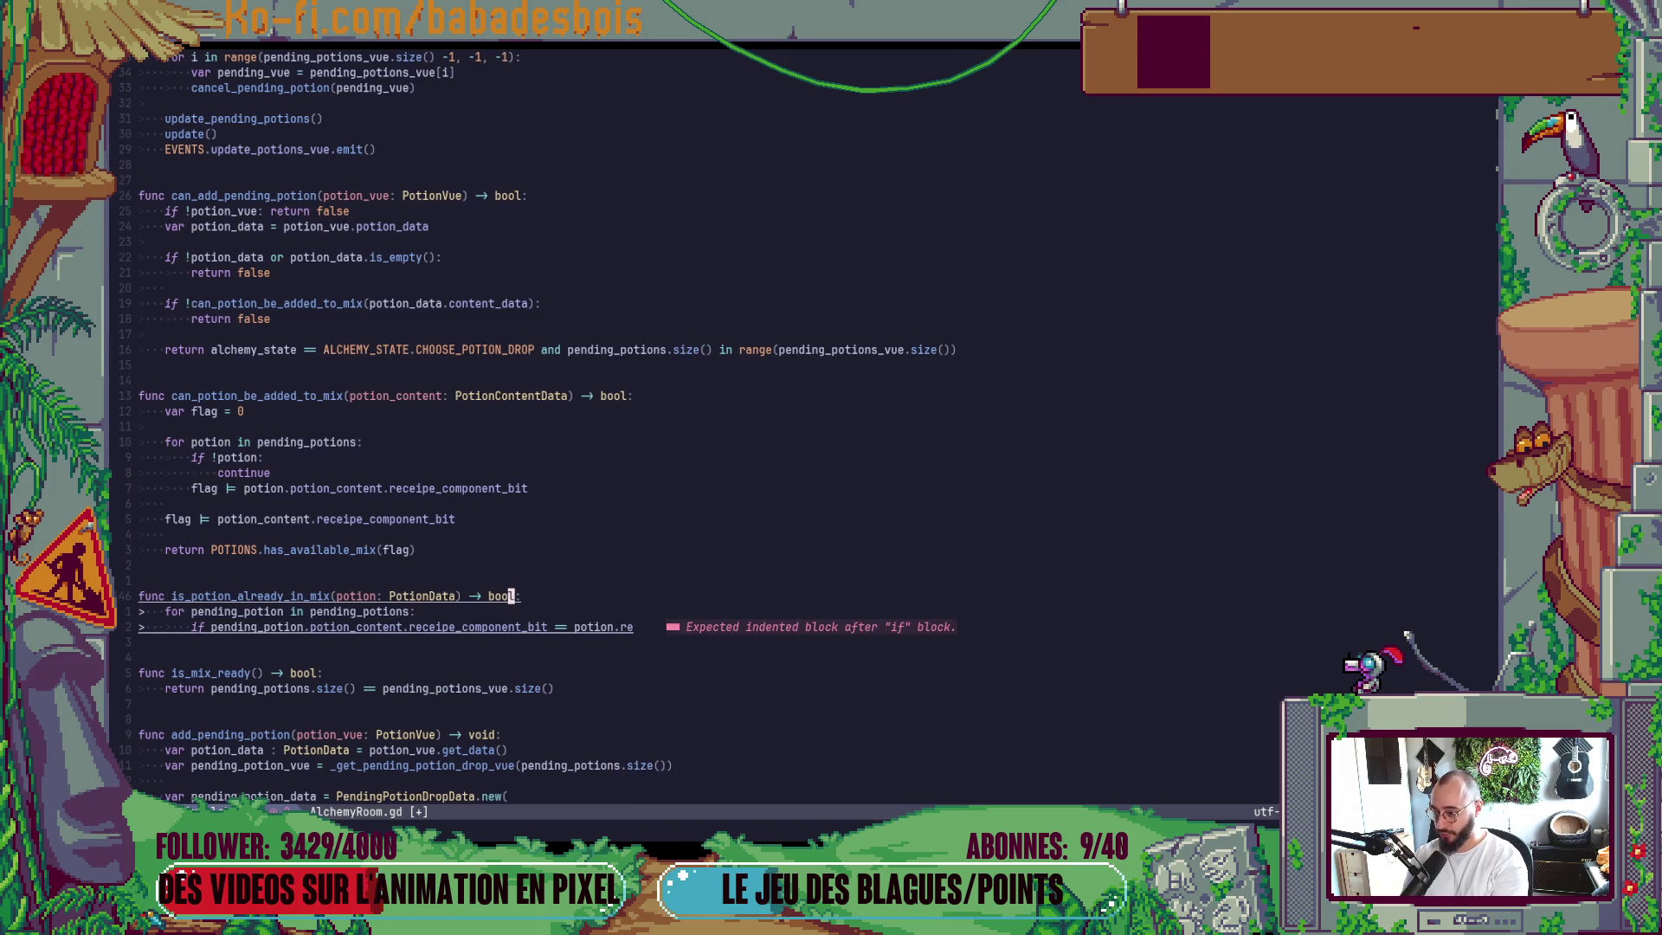
{"action": "key", "text": "h"}
{"action": "key", "text": "h"}
{"action": "type", "text": "C"}
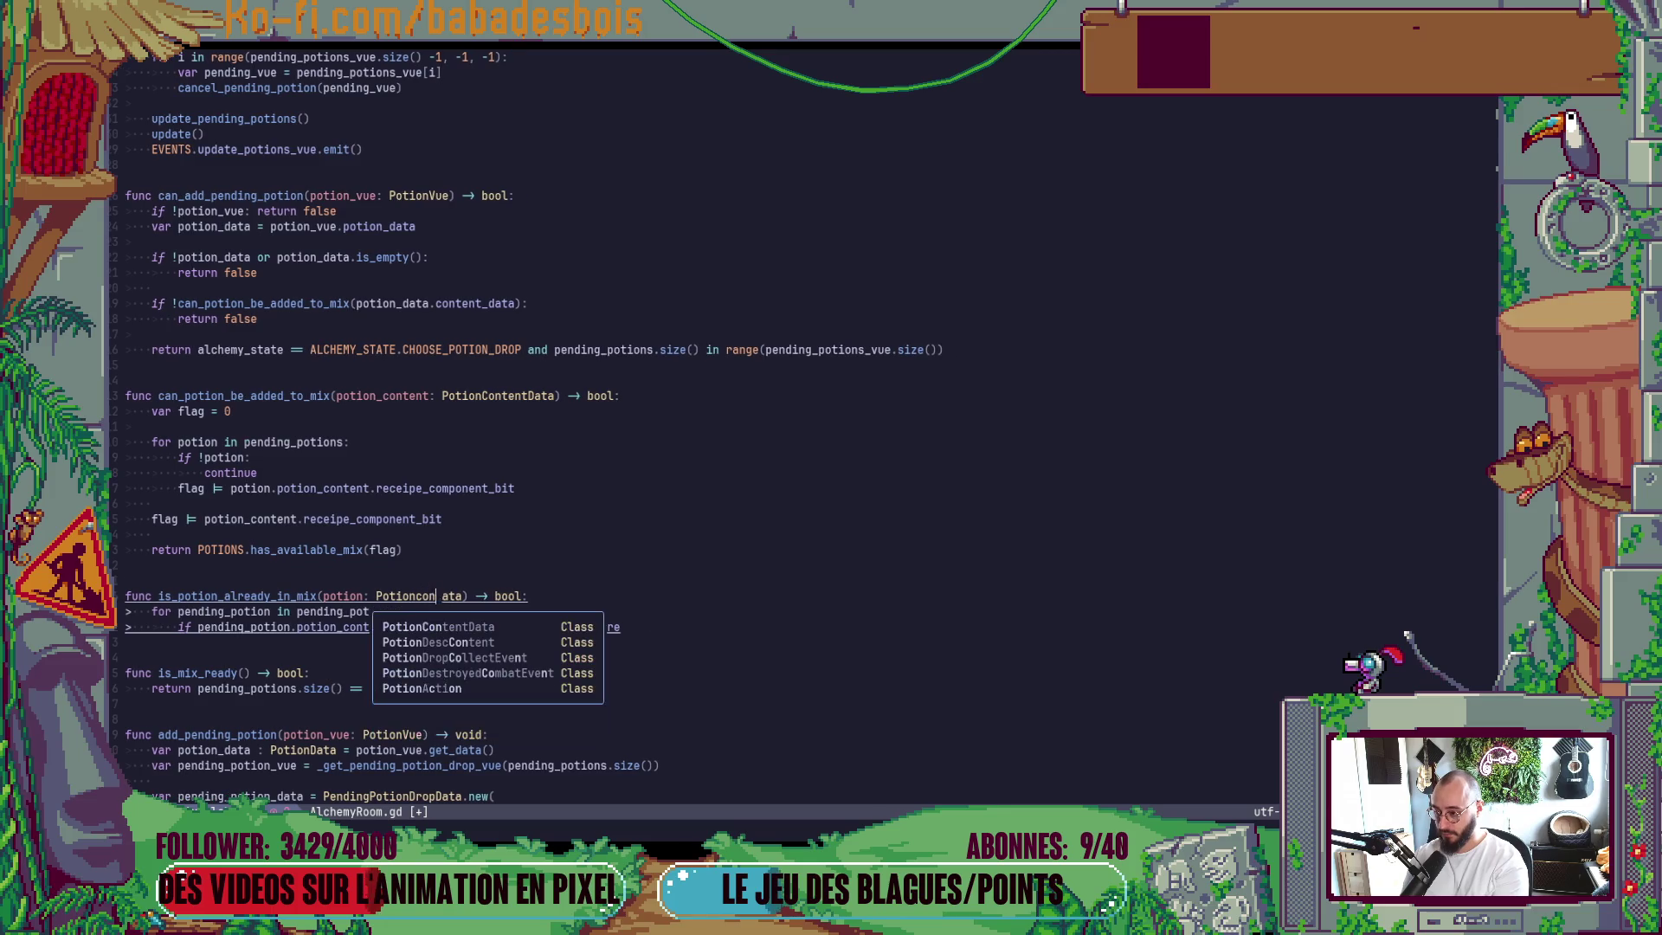
{"action": "key", "text": "Return"}
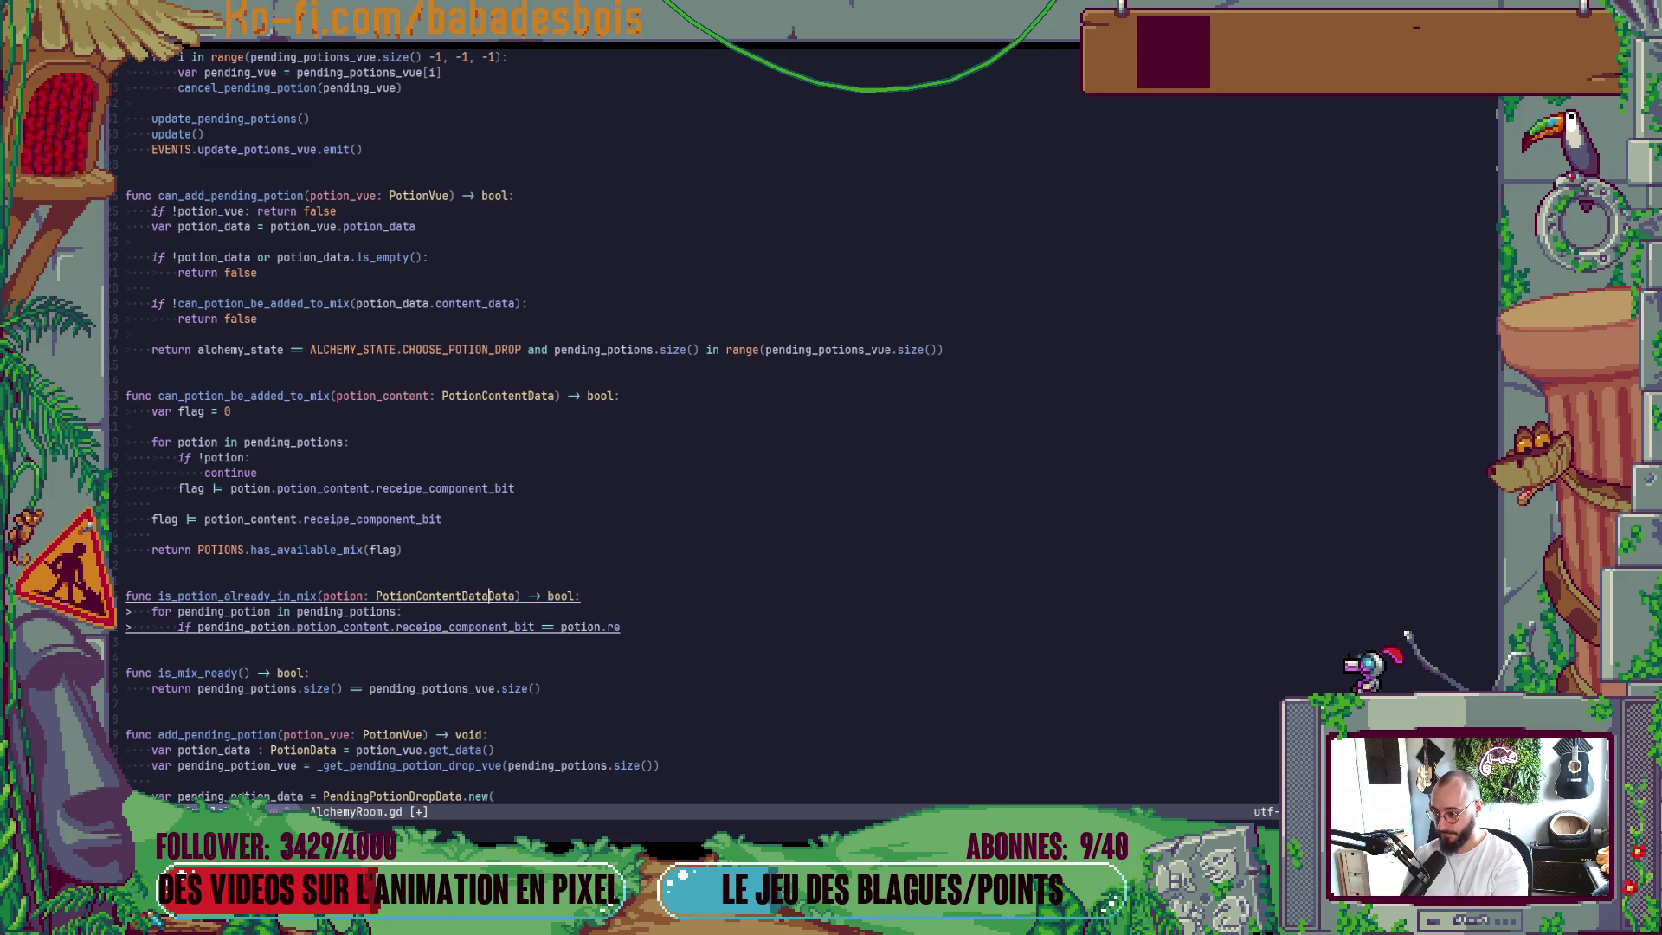
{"action": "key", "text": "d"}
{"action": "key", "text": "w"}
{"action": "key", "text": "j"}
{"action": "key", "text": "j"}
{"action": "key", "text": "$"}
{"action": "type", "text": "a"}
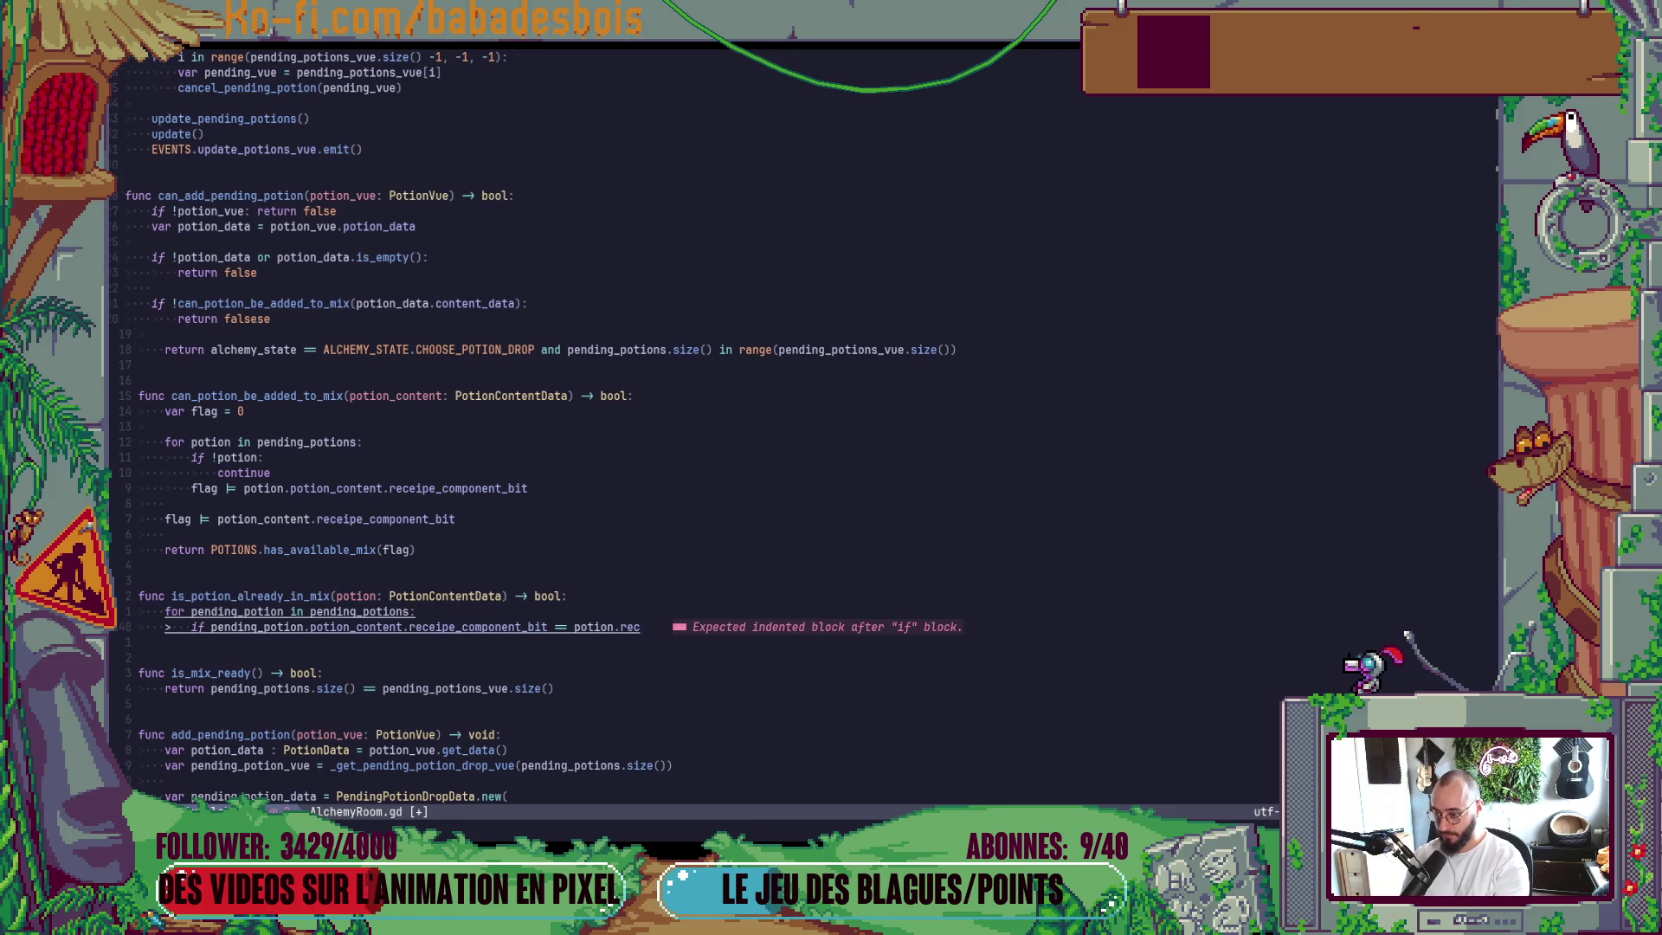
{"action": "type", "text": "e"}
{"action": "key", "text": "Return"}
Close the if with 'return true', add 'return false' after the loop, and save with :w.
{"action": "type", "text": ":"}
{"action": "key", "text": "Return"}
{"action": "type", "text": "return true"}
{"action": "key", "text": "Escape"}
{"action": "type", "text": "o"}
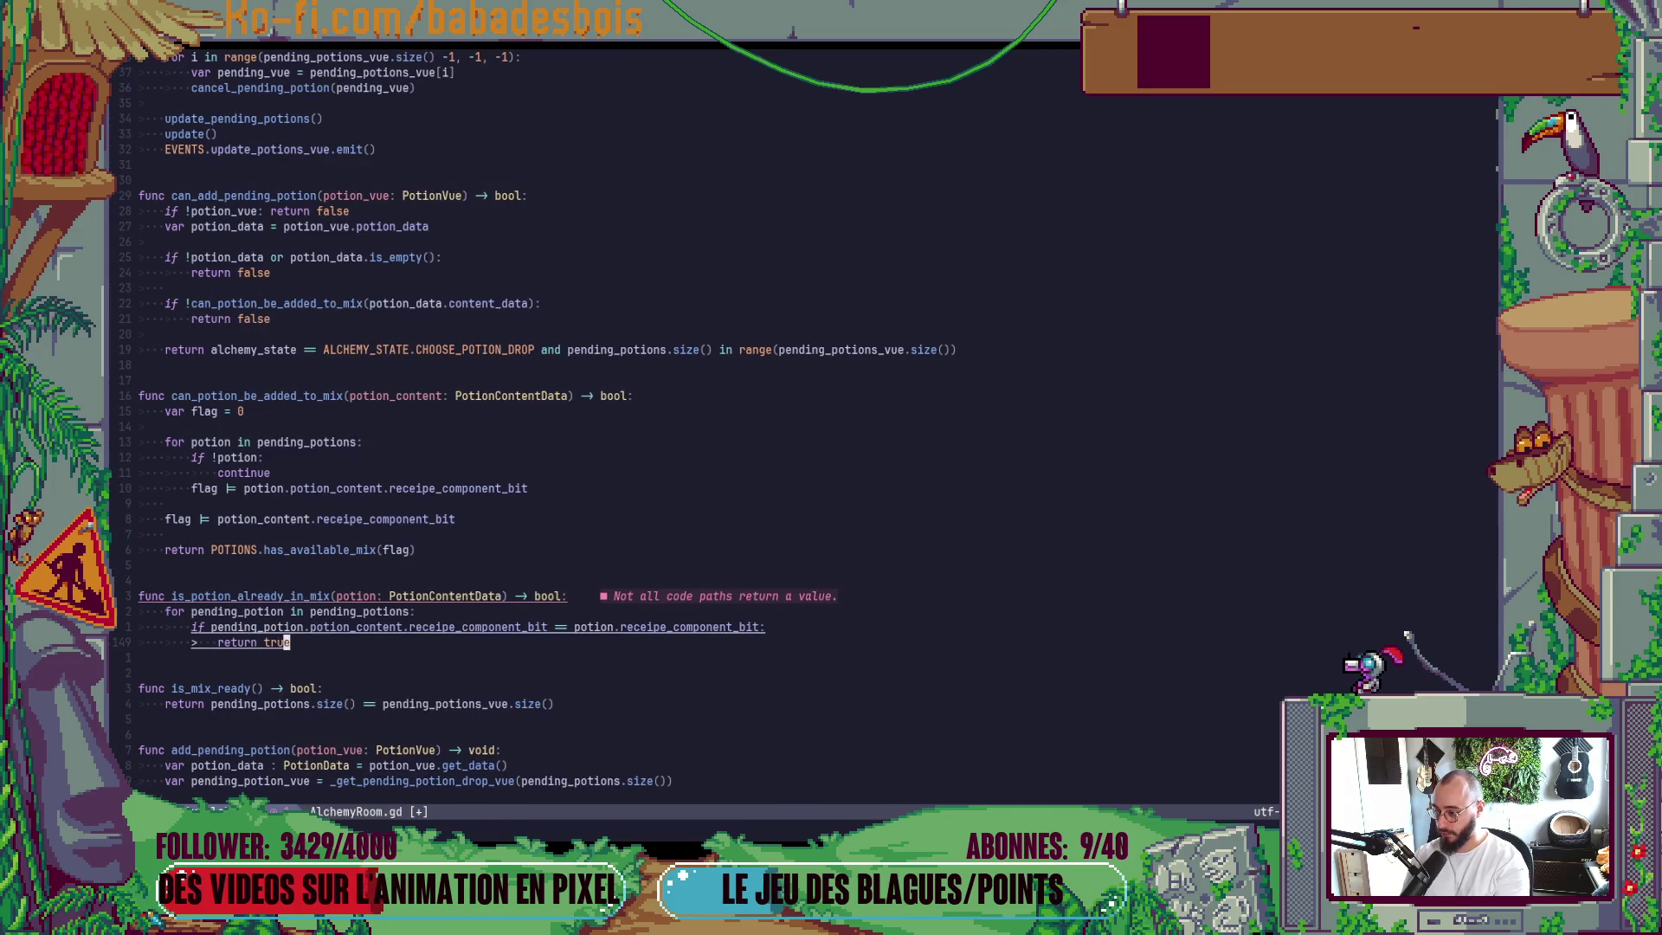
{"action": "type", "text": "rety"}
{"action": "key", "text": "BackSpace"}
{"action": "key", "text": "BackSpace"}
{"action": "type", "text": "urn false"}
{"action": "key", "text": "Escape"}
{"action": "type", "text": ":w"}
{"action": "key", "text": "Return"}
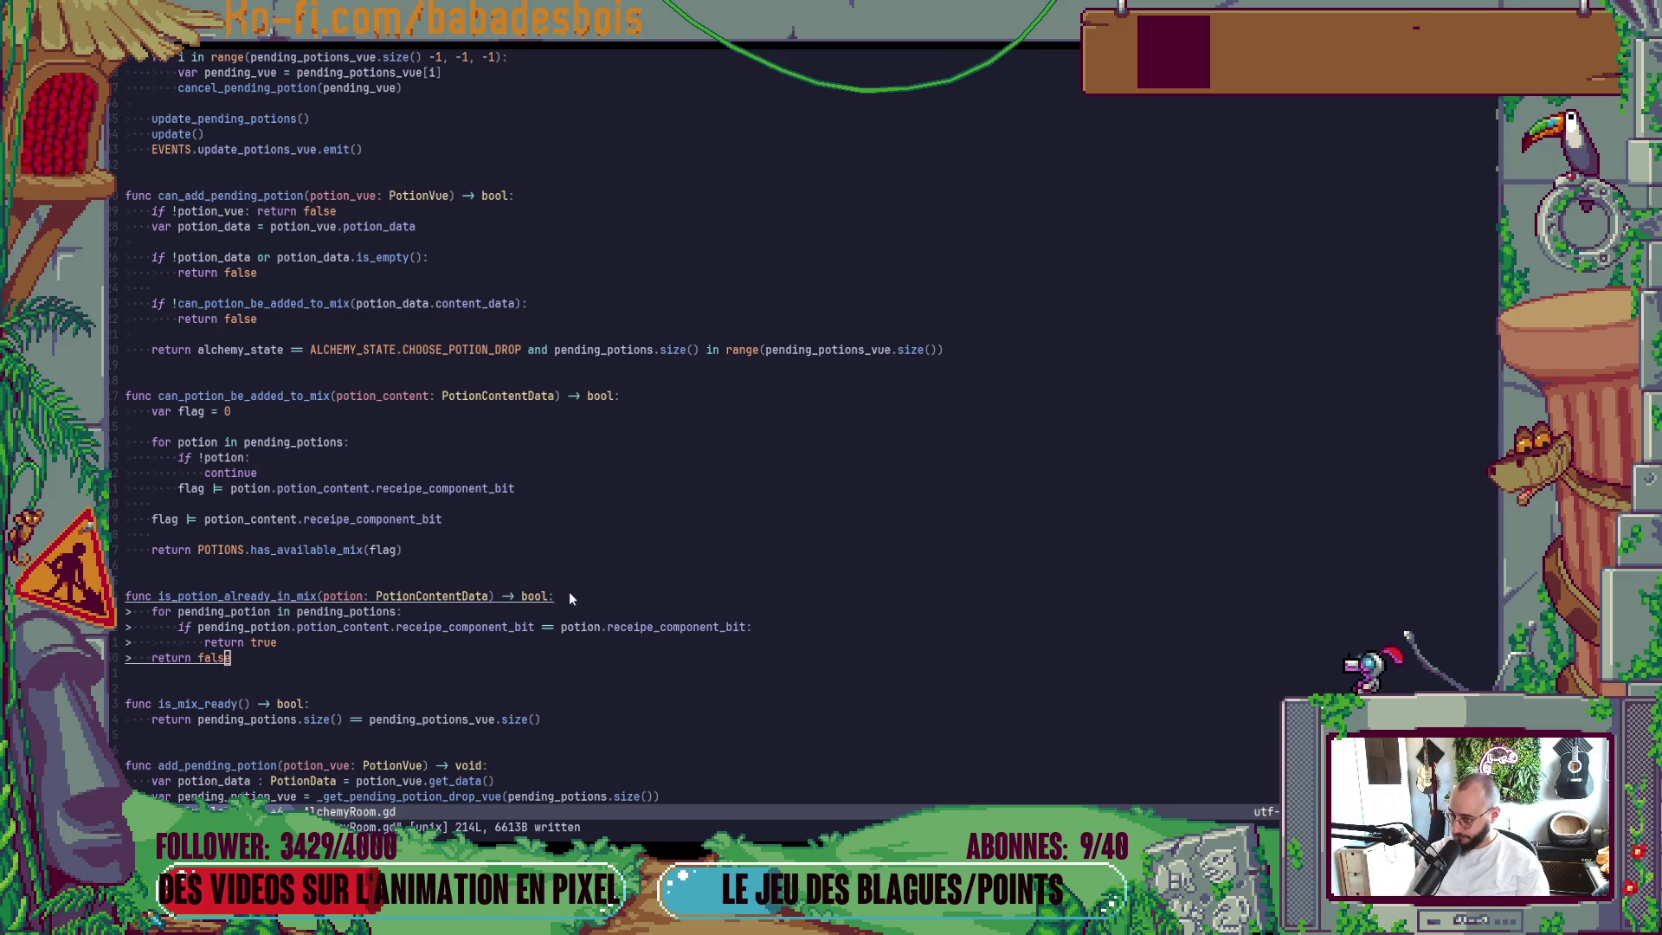
{"action": "left_click", "coordinate": [249, 428]}
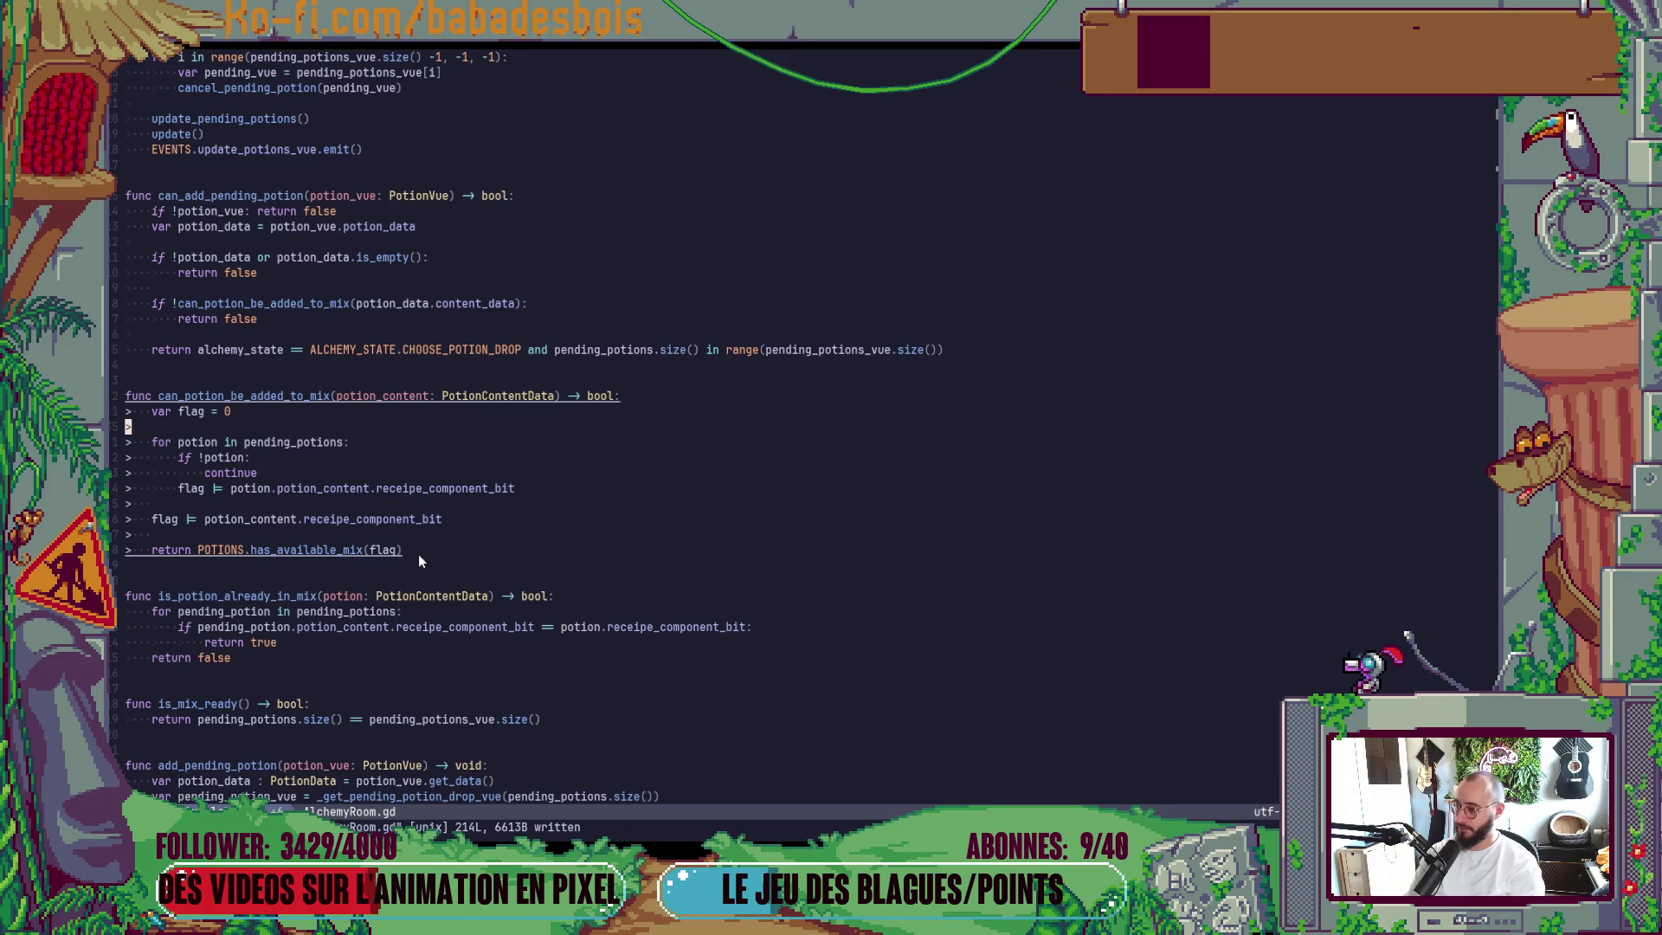
Insert 'if is_potion_already_in_mix(potion_content): return false' above the var flag line.
{"action": "key", "text": "k"}
{"action": "key", "text": "O"}
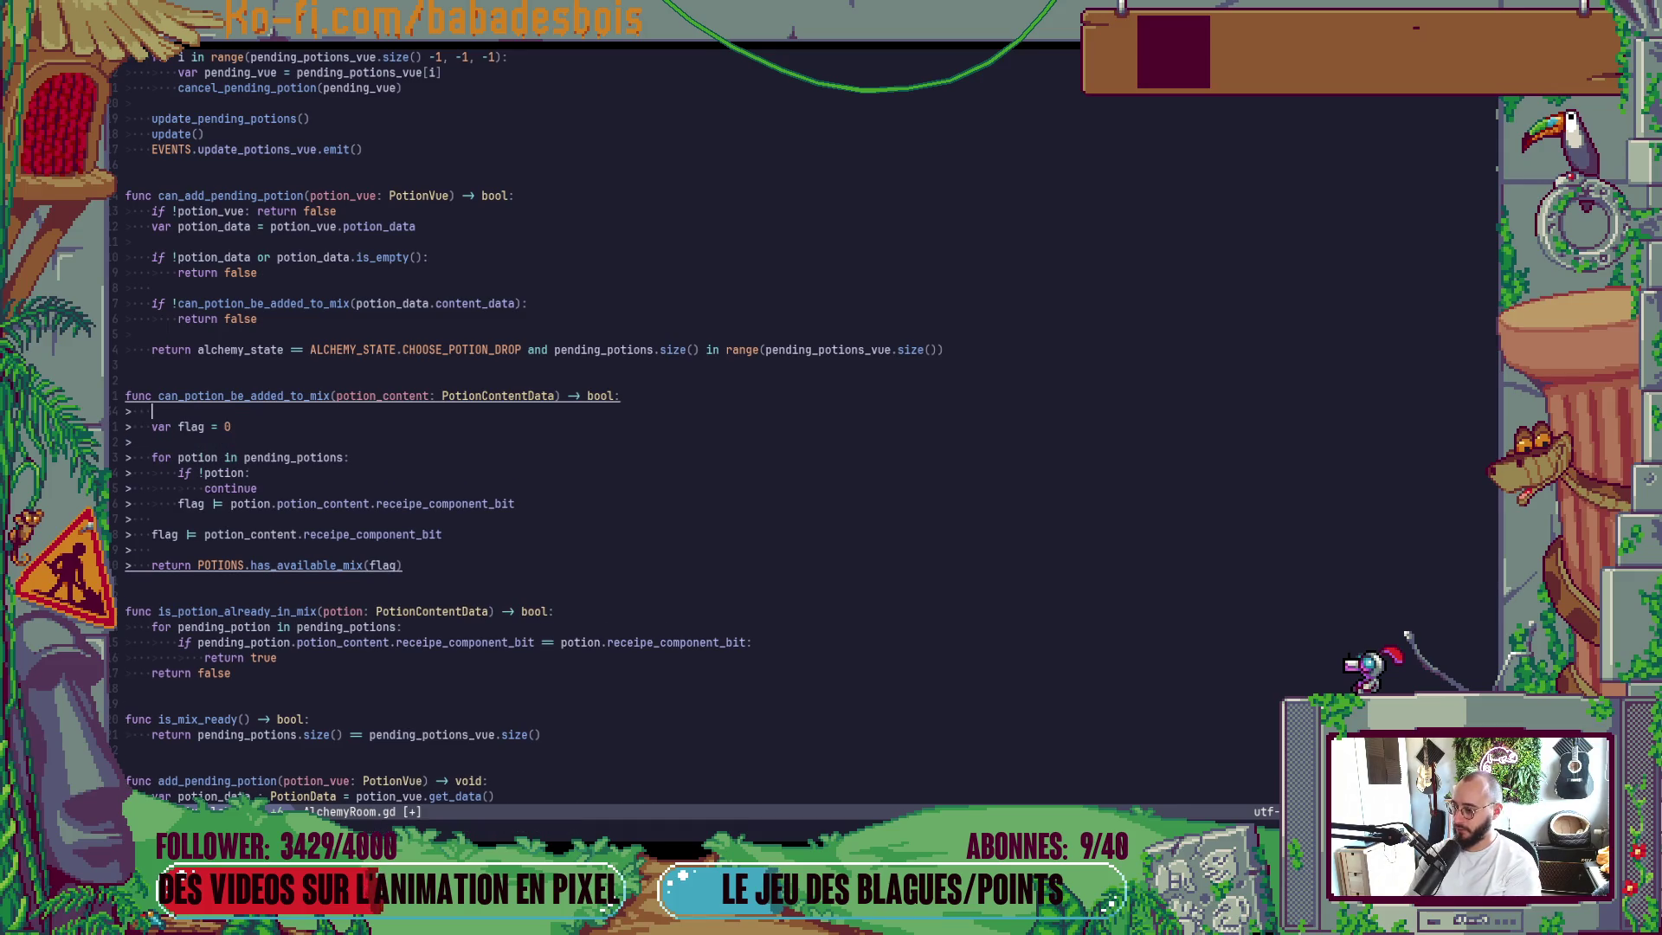
{"action": "type", "text": "if is"}
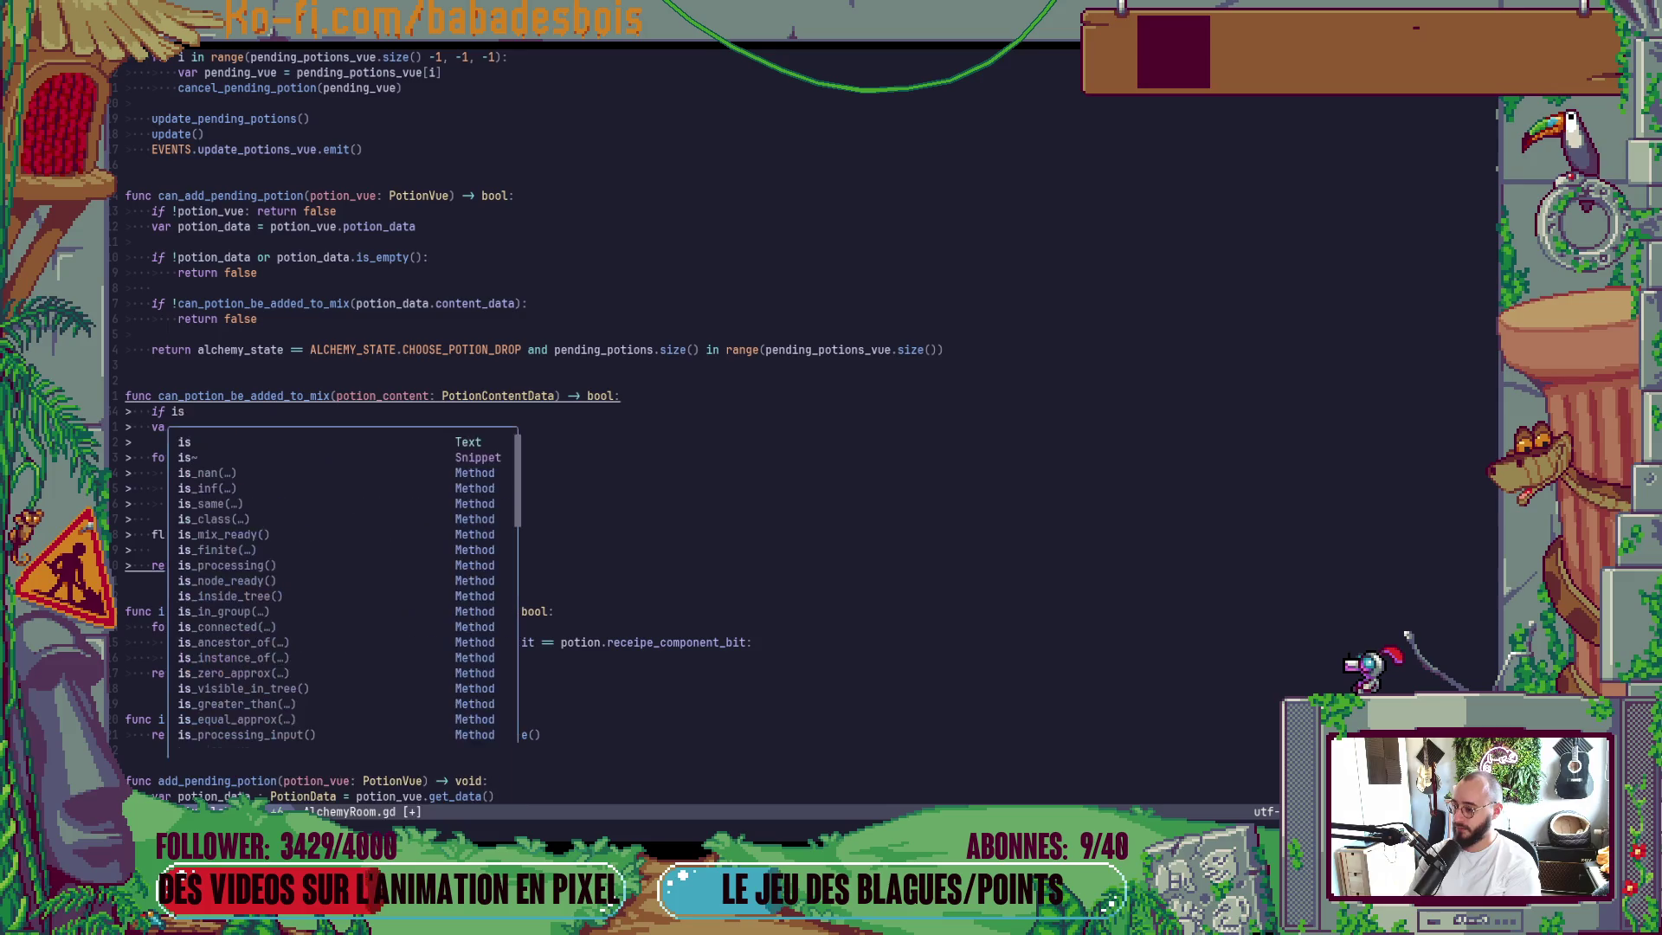
{"action": "type", "text": "_pot"}
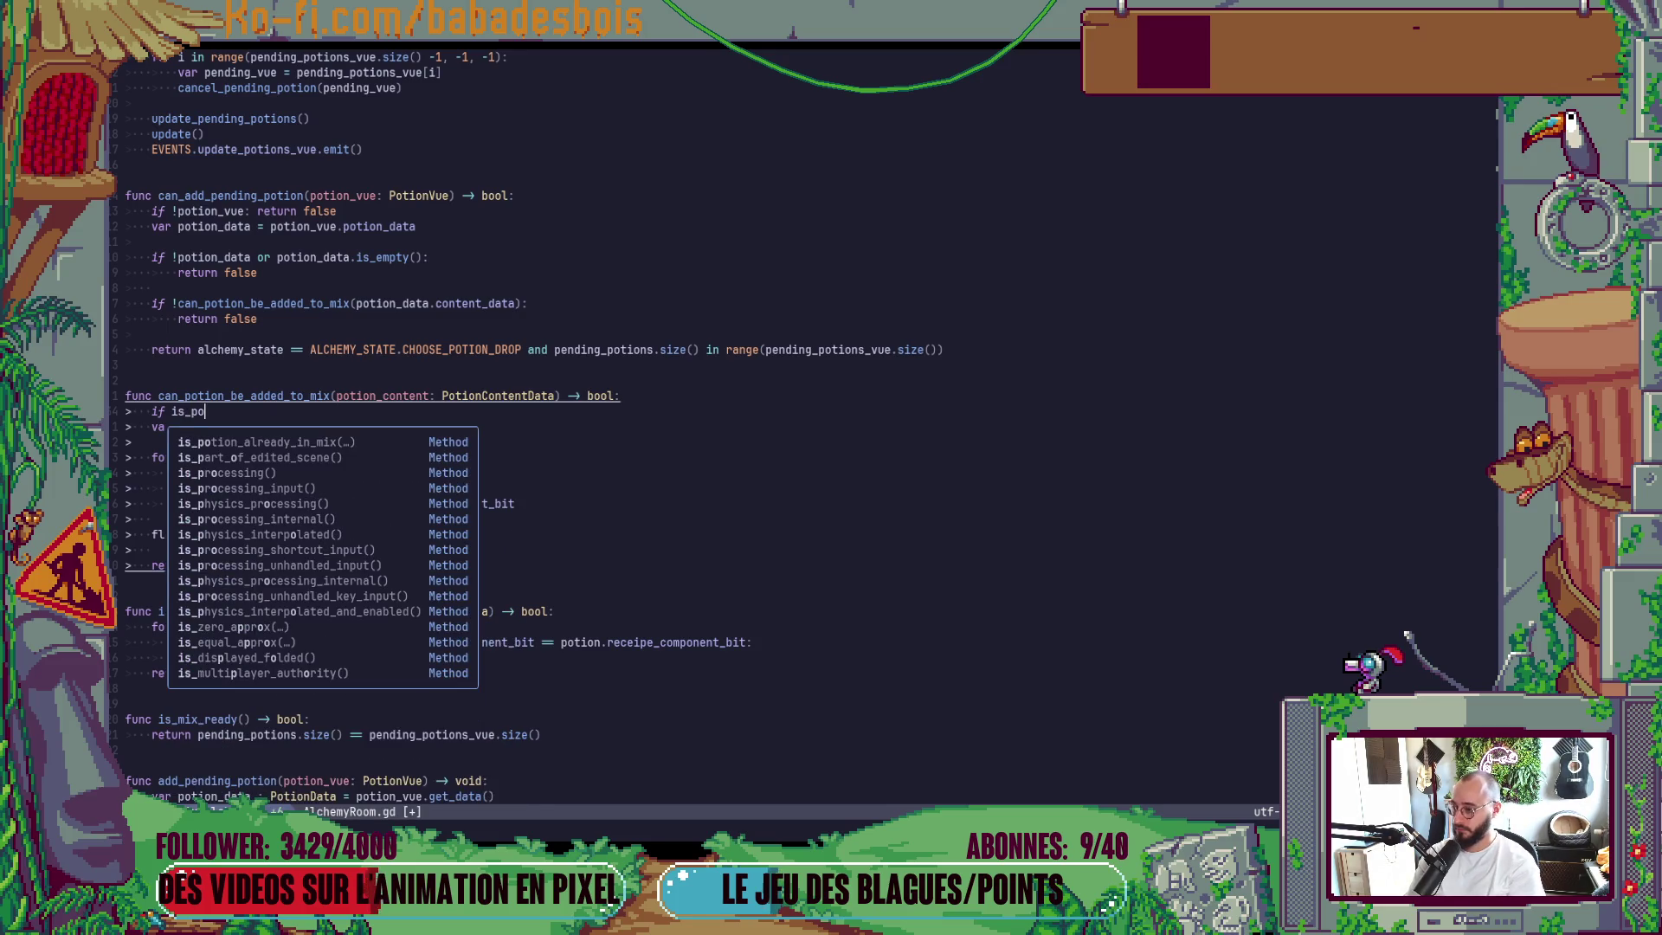
{"action": "key", "text": "Return"}
{"action": "type", "text": "potion_content"}
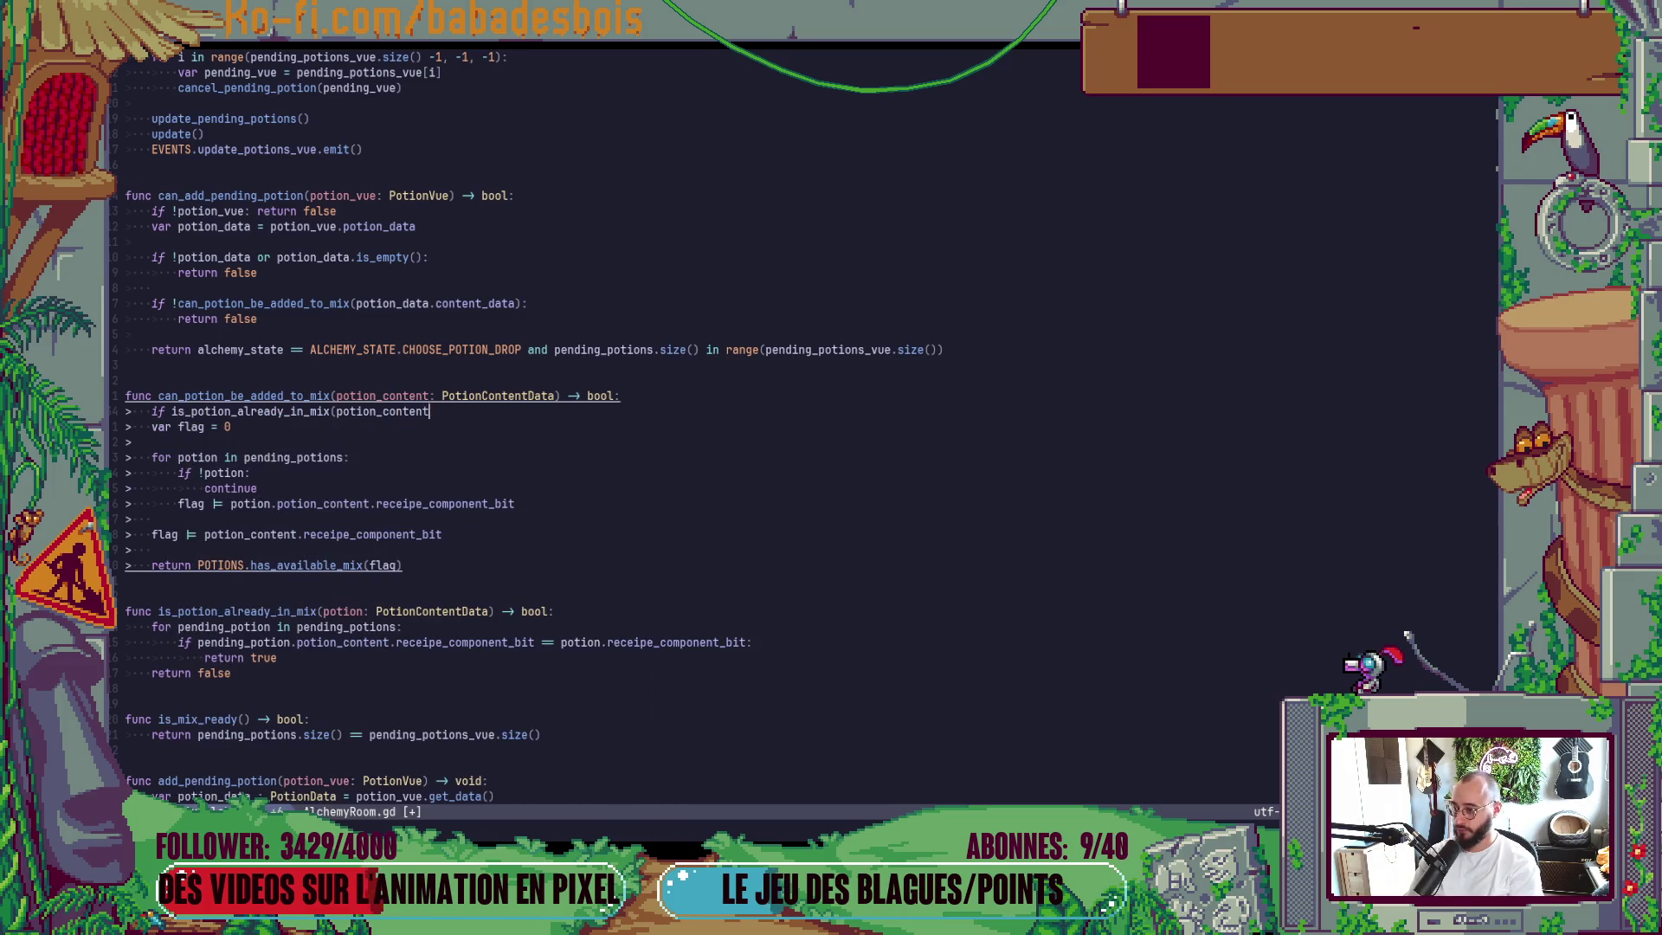
{"action": "type", "text": "):"}
{"action": "key", "text": "Return"}
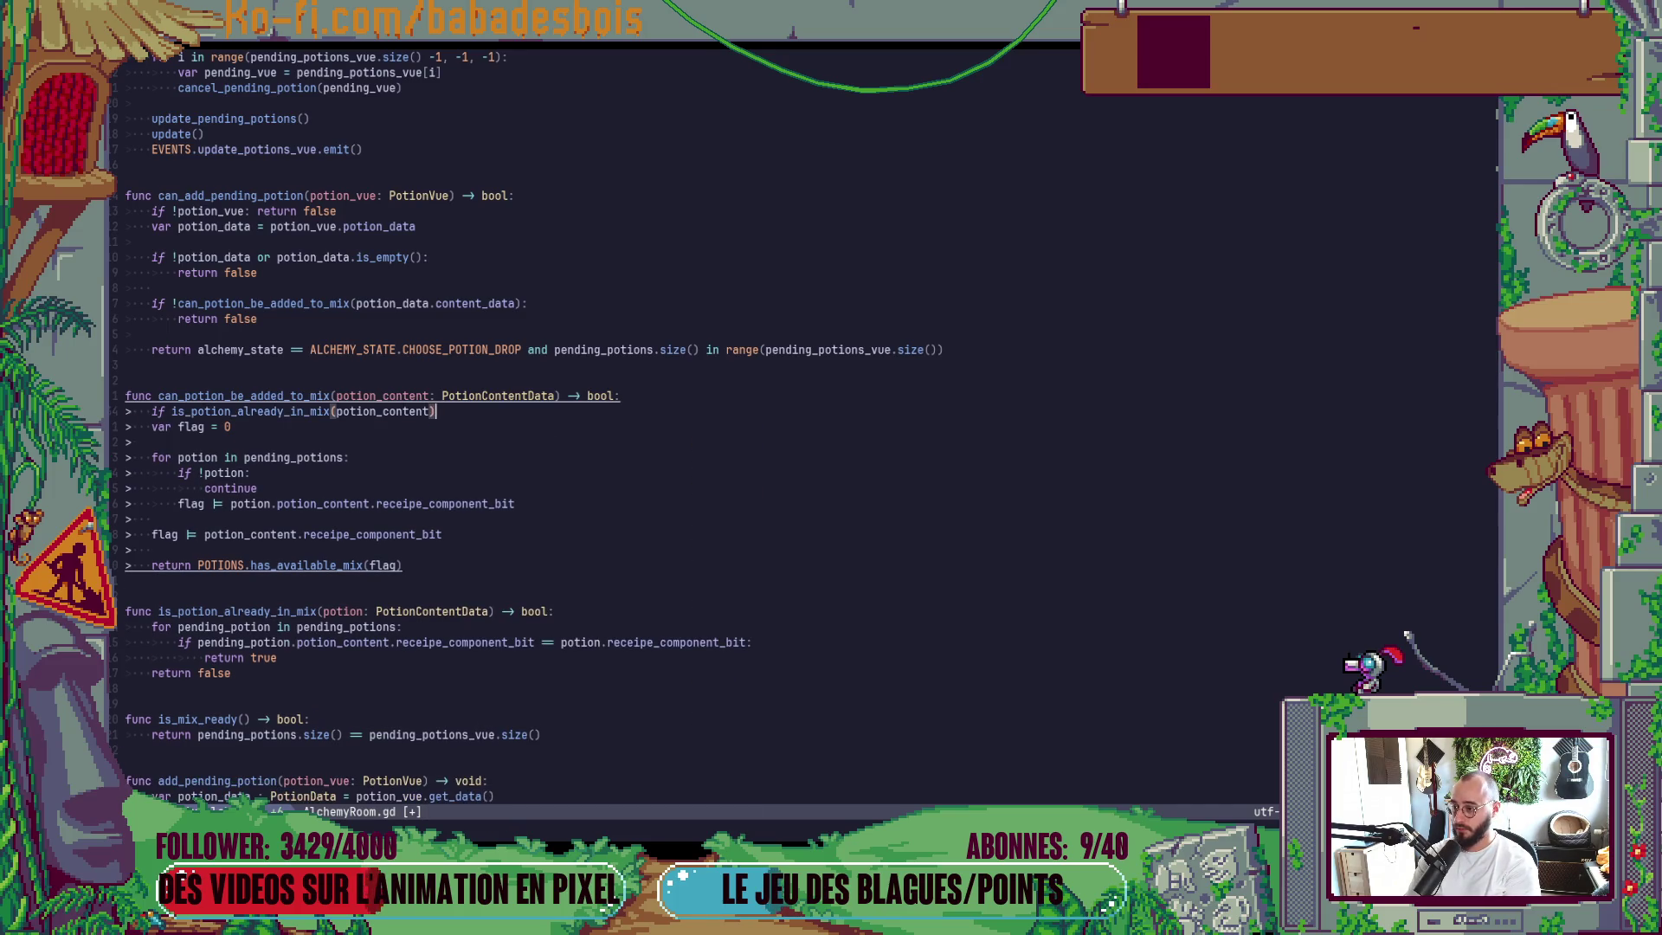
{"action": "type", "text": "reut"}
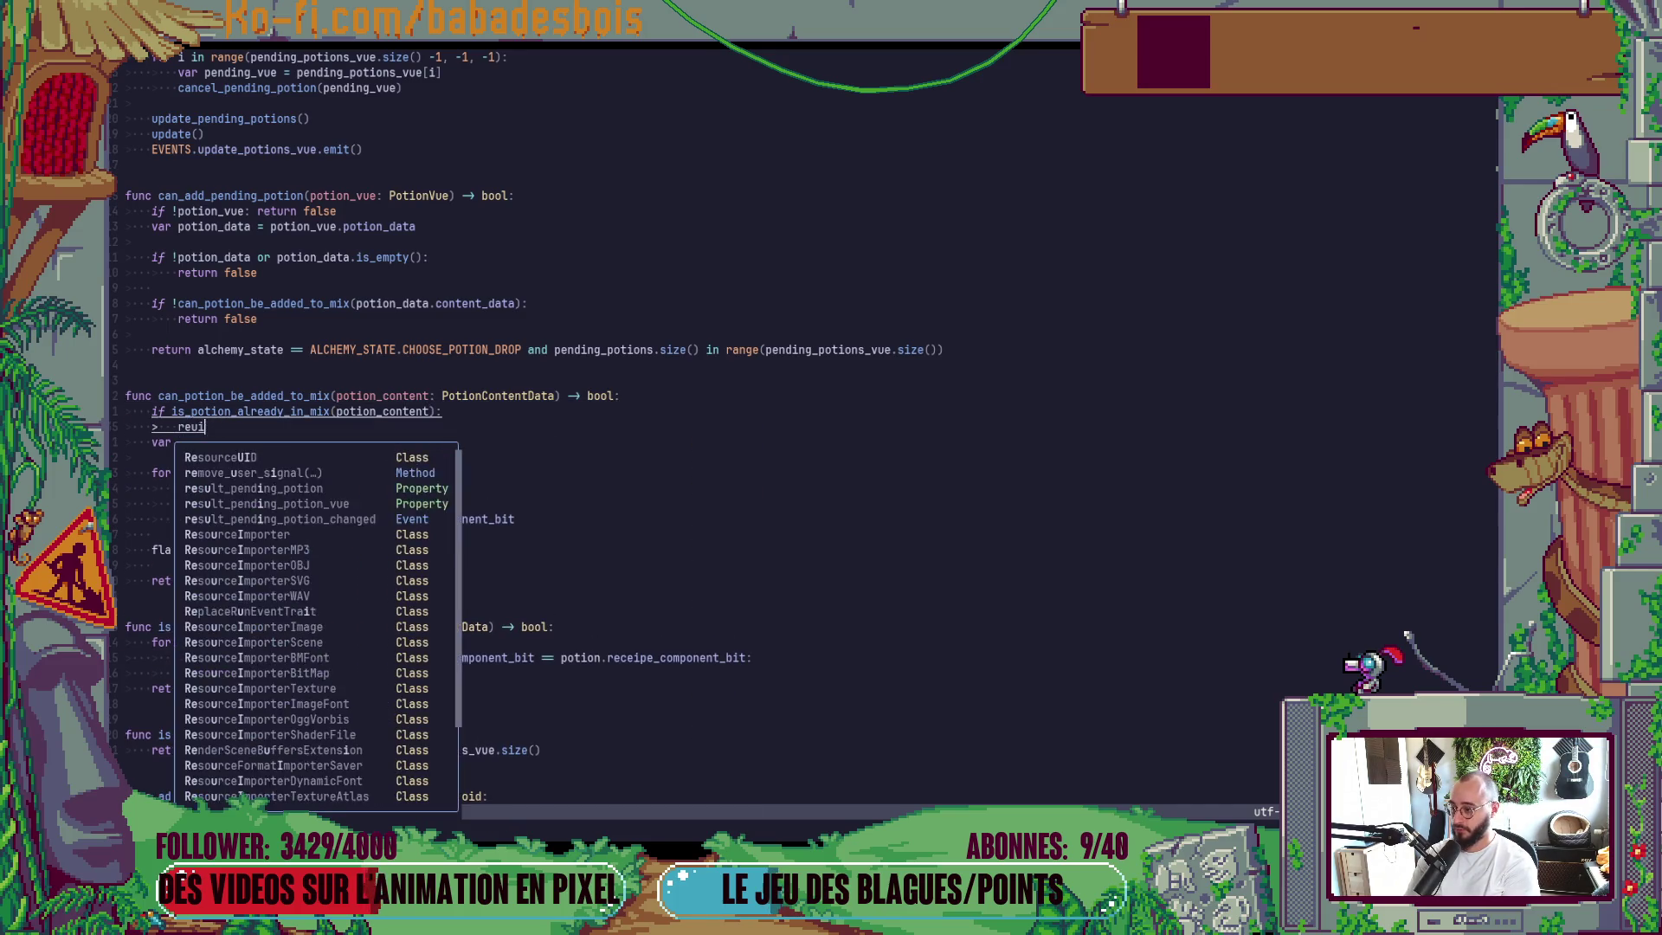
{"action": "key", "text": "BackSpace"}
{"action": "key", "text": "BackSpace"}
{"action": "type", "text": "turn "}
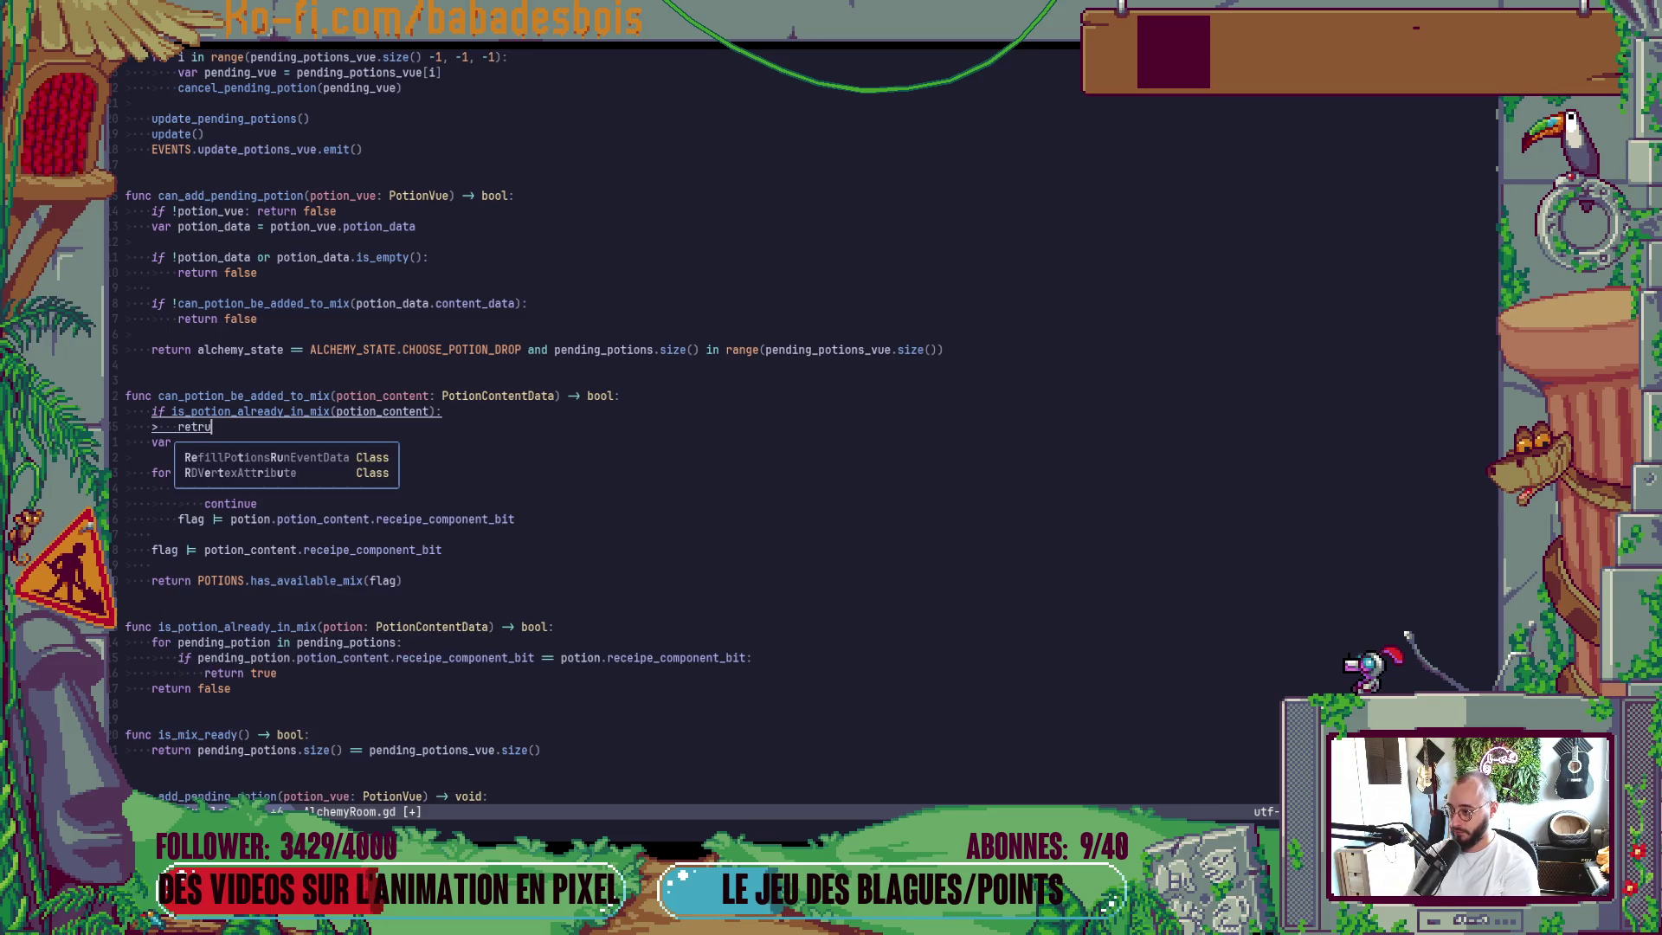
{"action": "type", "text": "false"}
{"action": "key", "text": "Escape"}
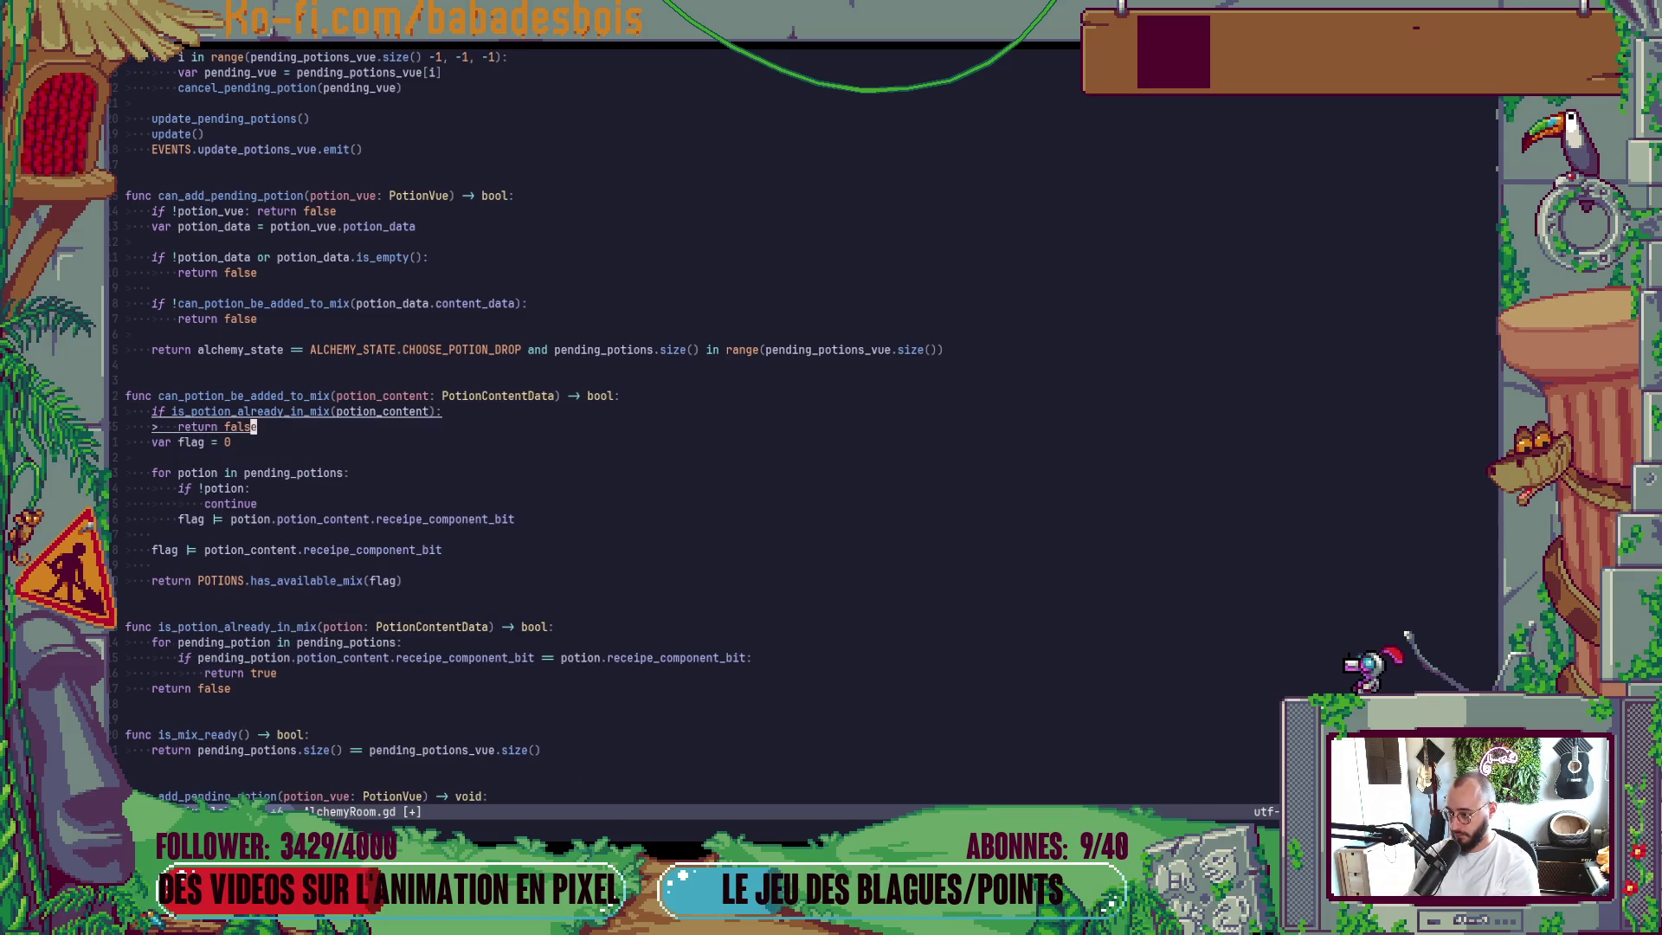
{"action": "key", "text": "o"}
{"action": "key", "text": "Escape"}
Save AlchemyRoom.gd with :w and launch the game in Godot with F5.
{"action": "type", "text": ":w"}
{"action": "key", "text": "Return"}
{"action": "key", "text": "alt+Tab"}
{"action": "key", "text": "F5"}
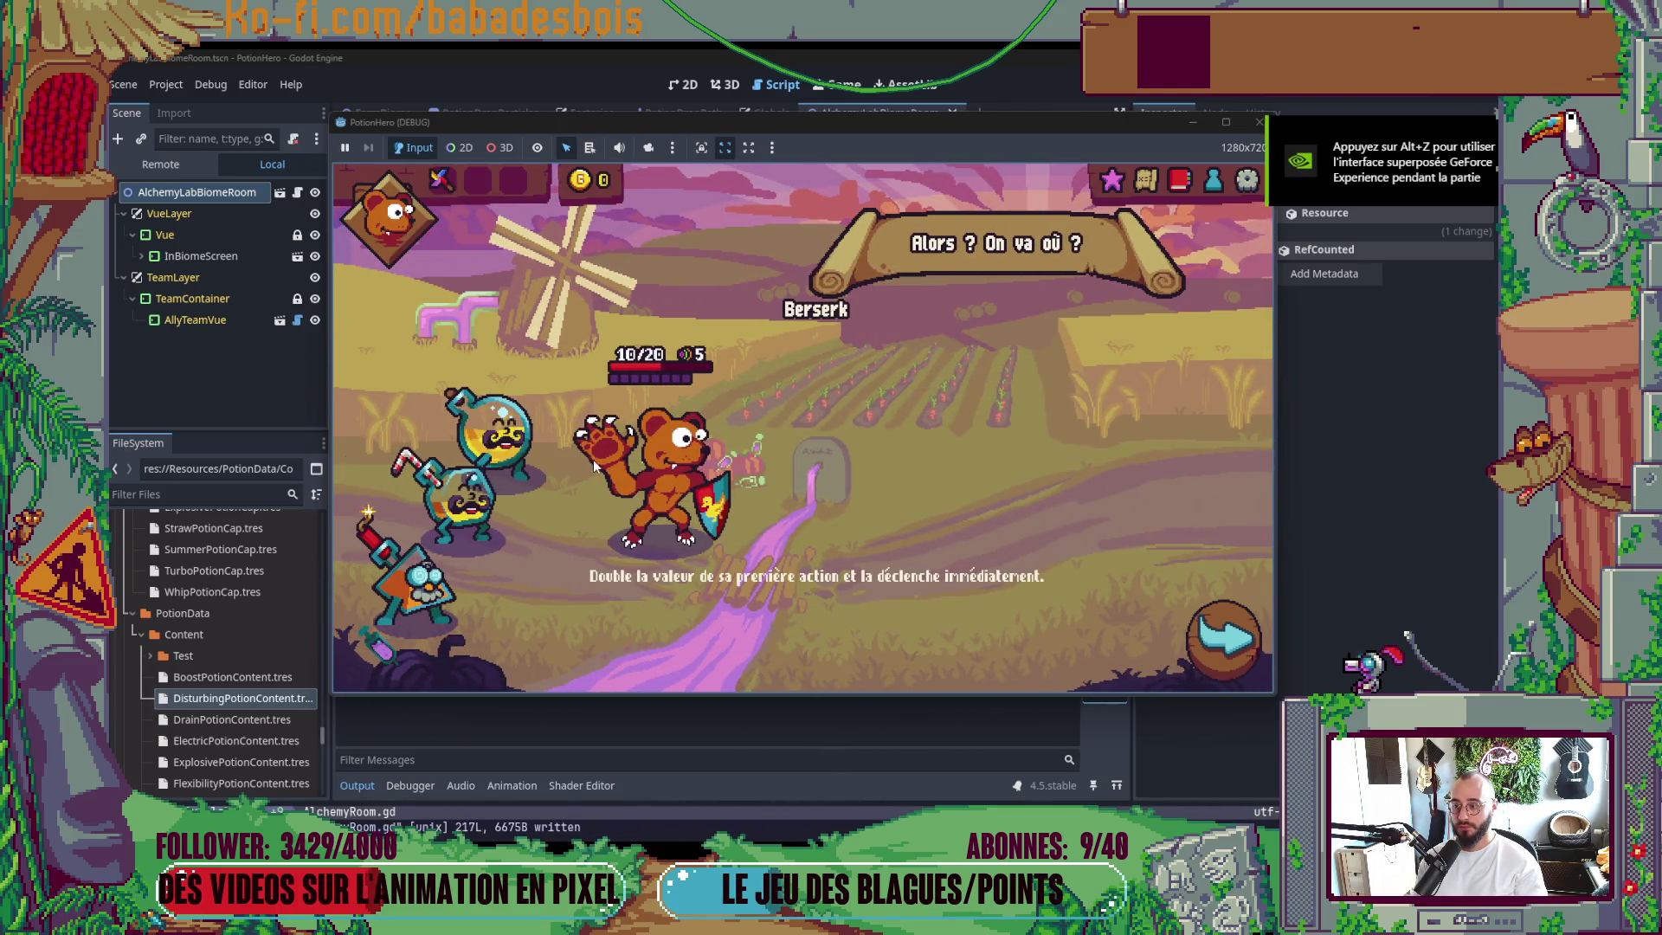
Pour a potion into the mix, take it out, re-add it, then stop the running game.
{"action": "left_click", "coordinate": [528, 442]}
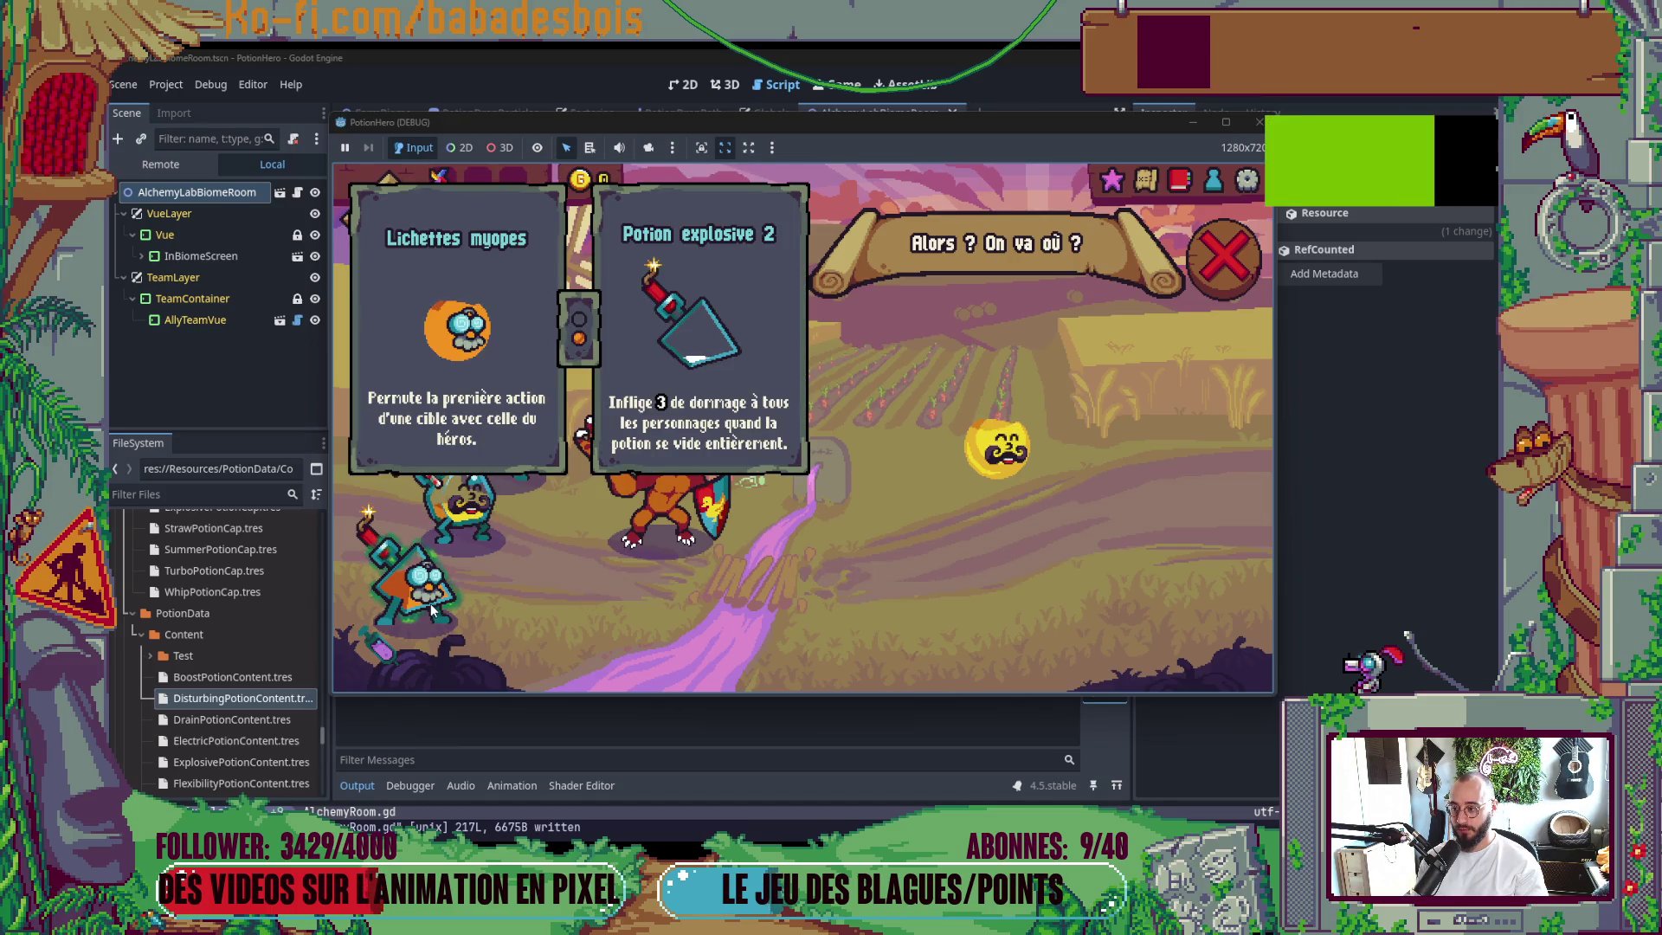
{"action": "left_click", "coordinate": [995, 456]}
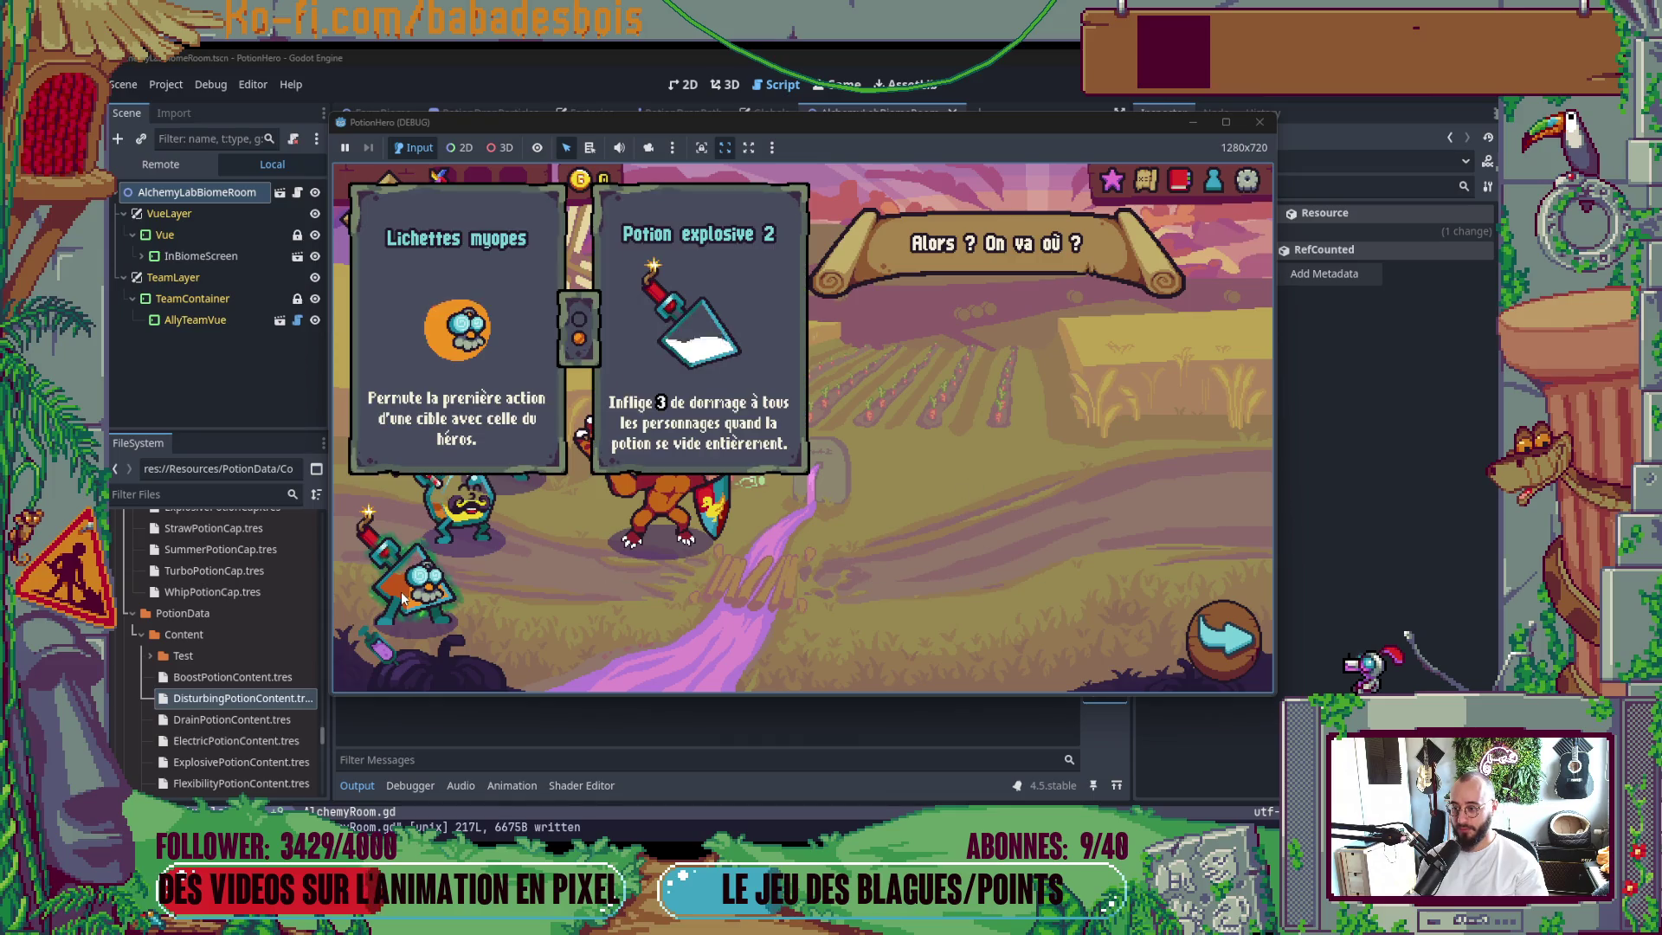
{"action": "left_click", "coordinate": [493, 491]}
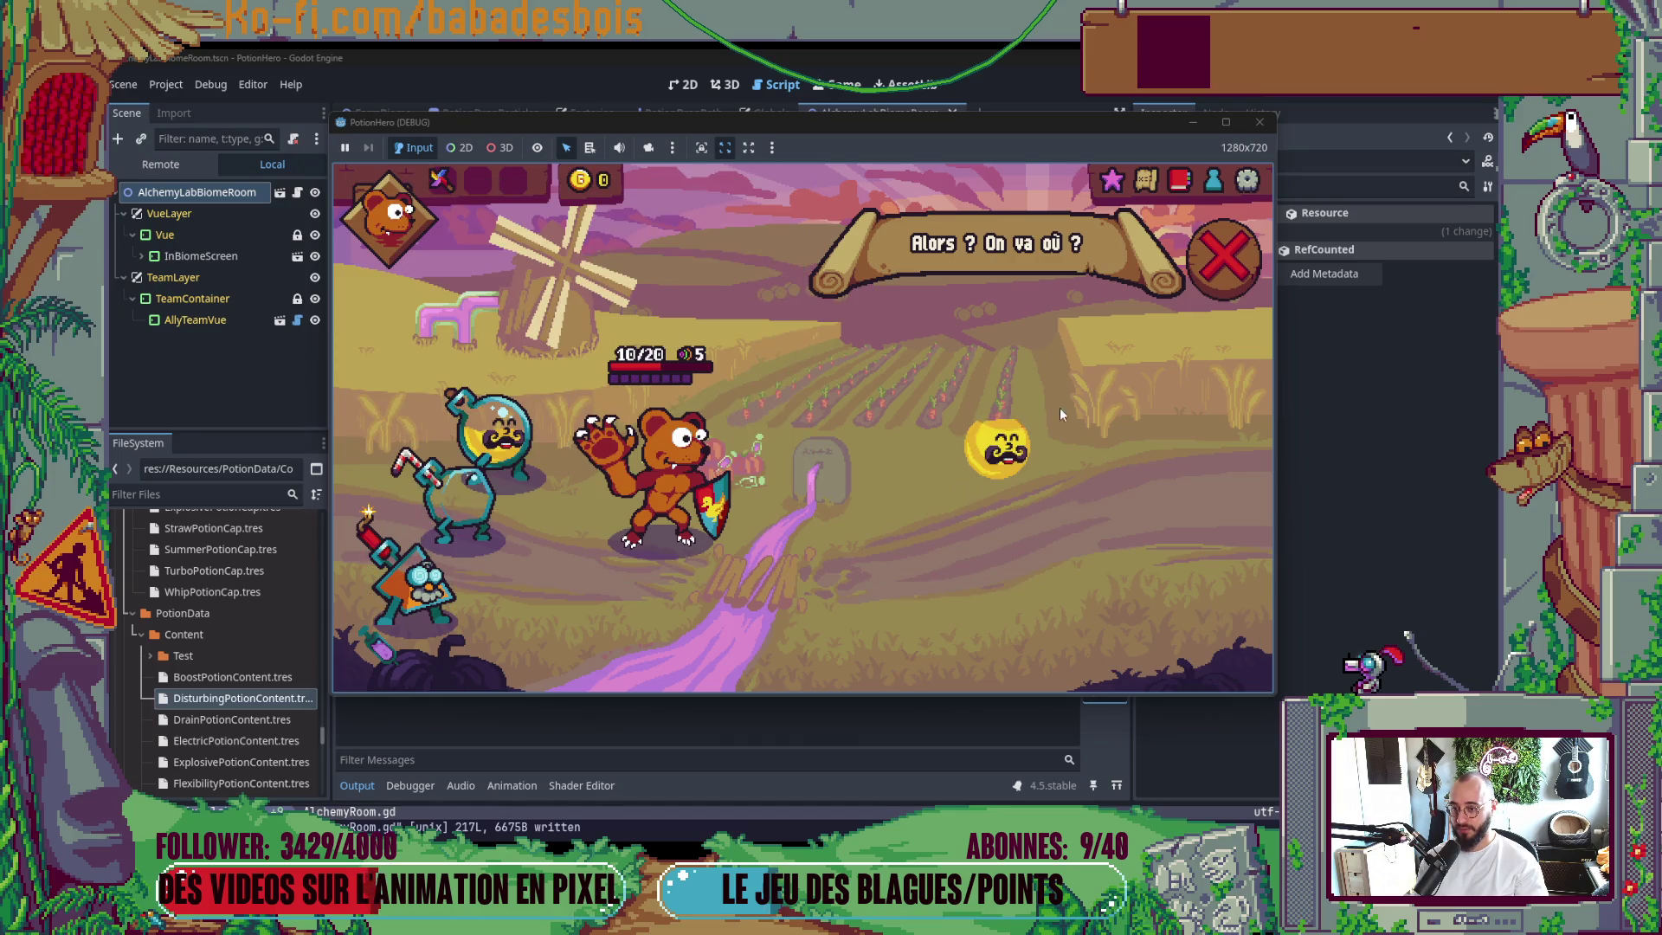
{"action": "left_click", "coordinate": [1207, 281]}
{"action": "left_click", "coordinate": [1260, 122]}
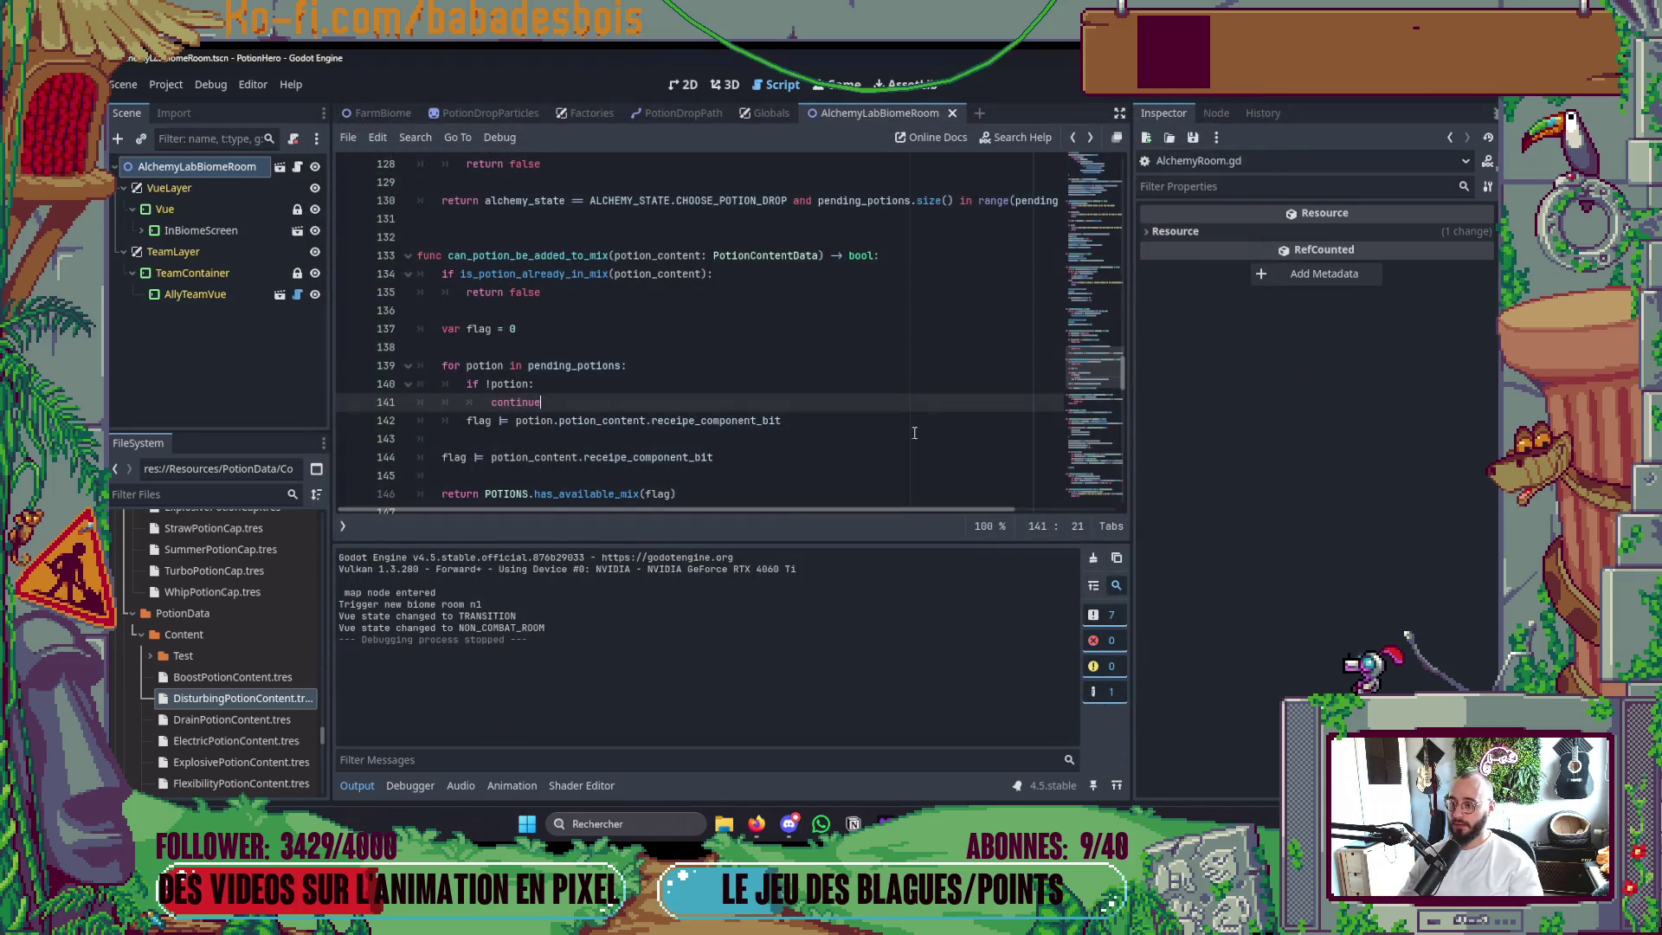
Switch to the 2D view, open the Globals scene, and collapse then re-expand its Settings section.
{"action": "left_click", "coordinate": [684, 84]}
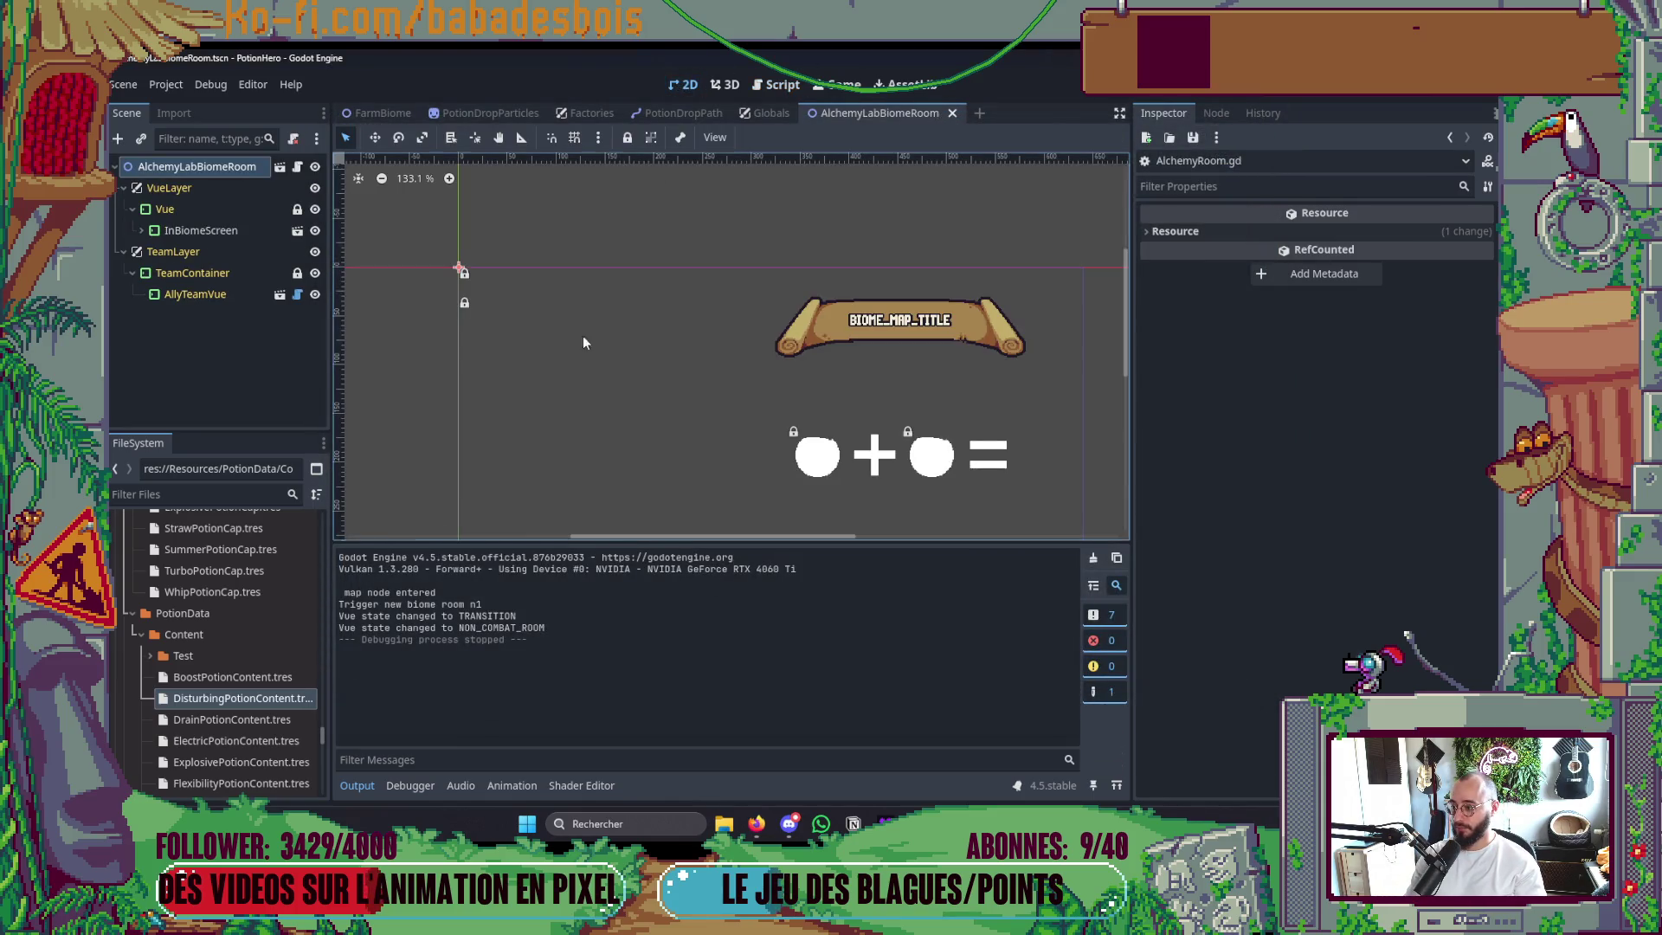
{"action": "left_click", "coordinate": [754, 113]}
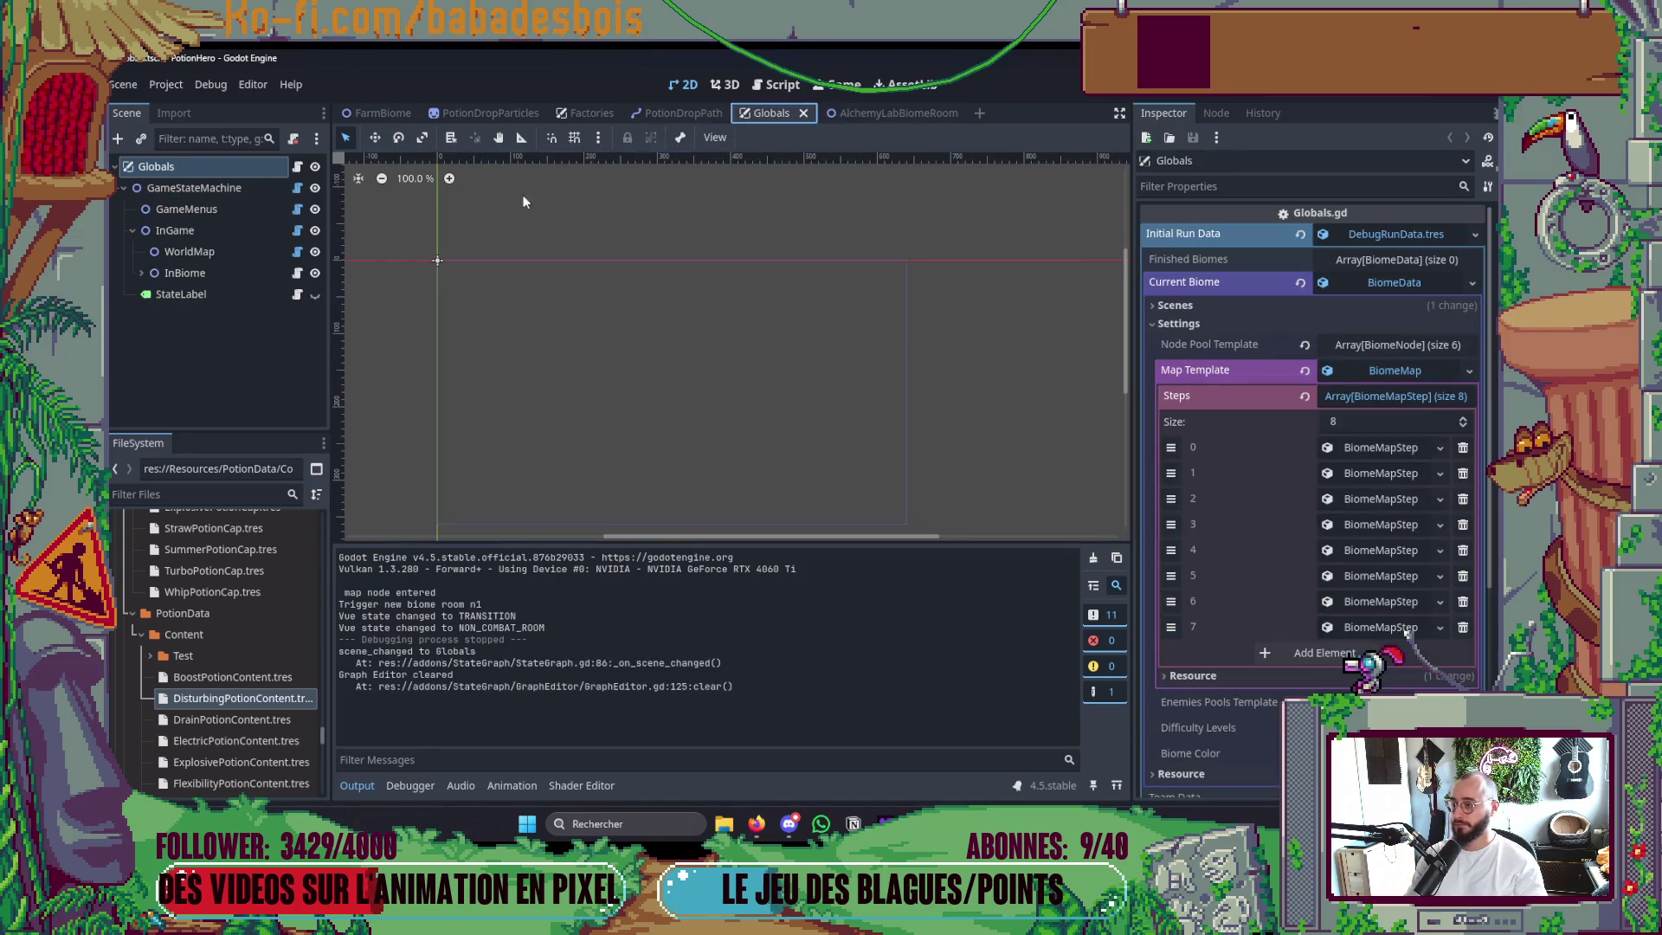
{"action": "left_click", "coordinate": [1386, 371]}
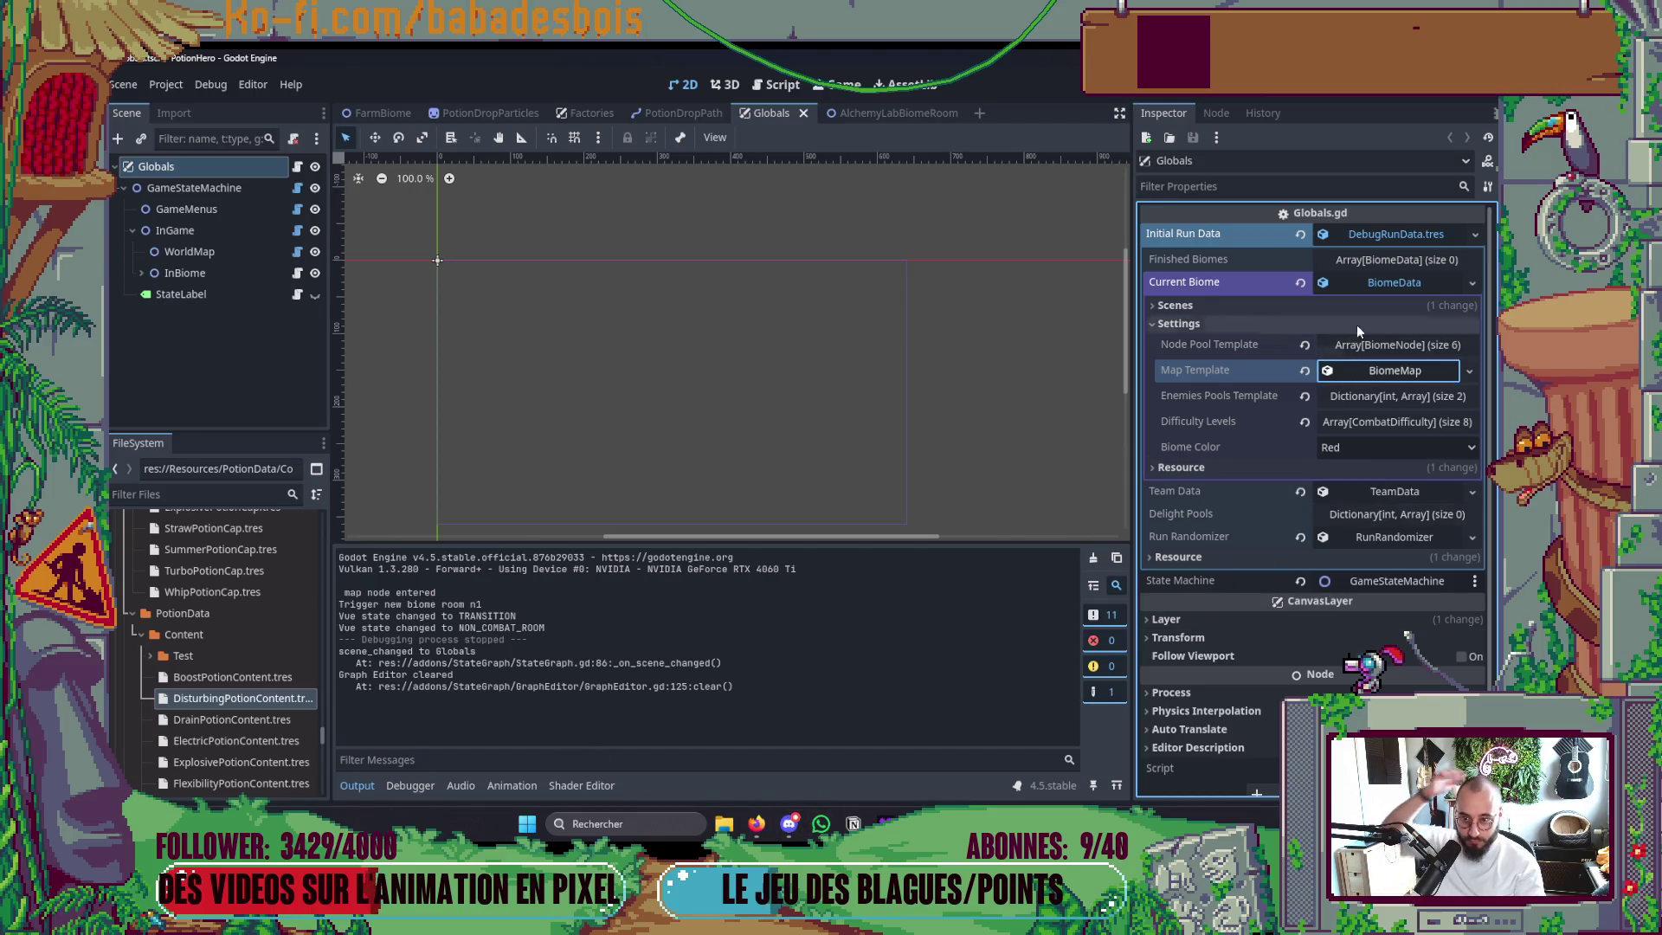
{"action": "left_click", "coordinate": [1302, 327]}
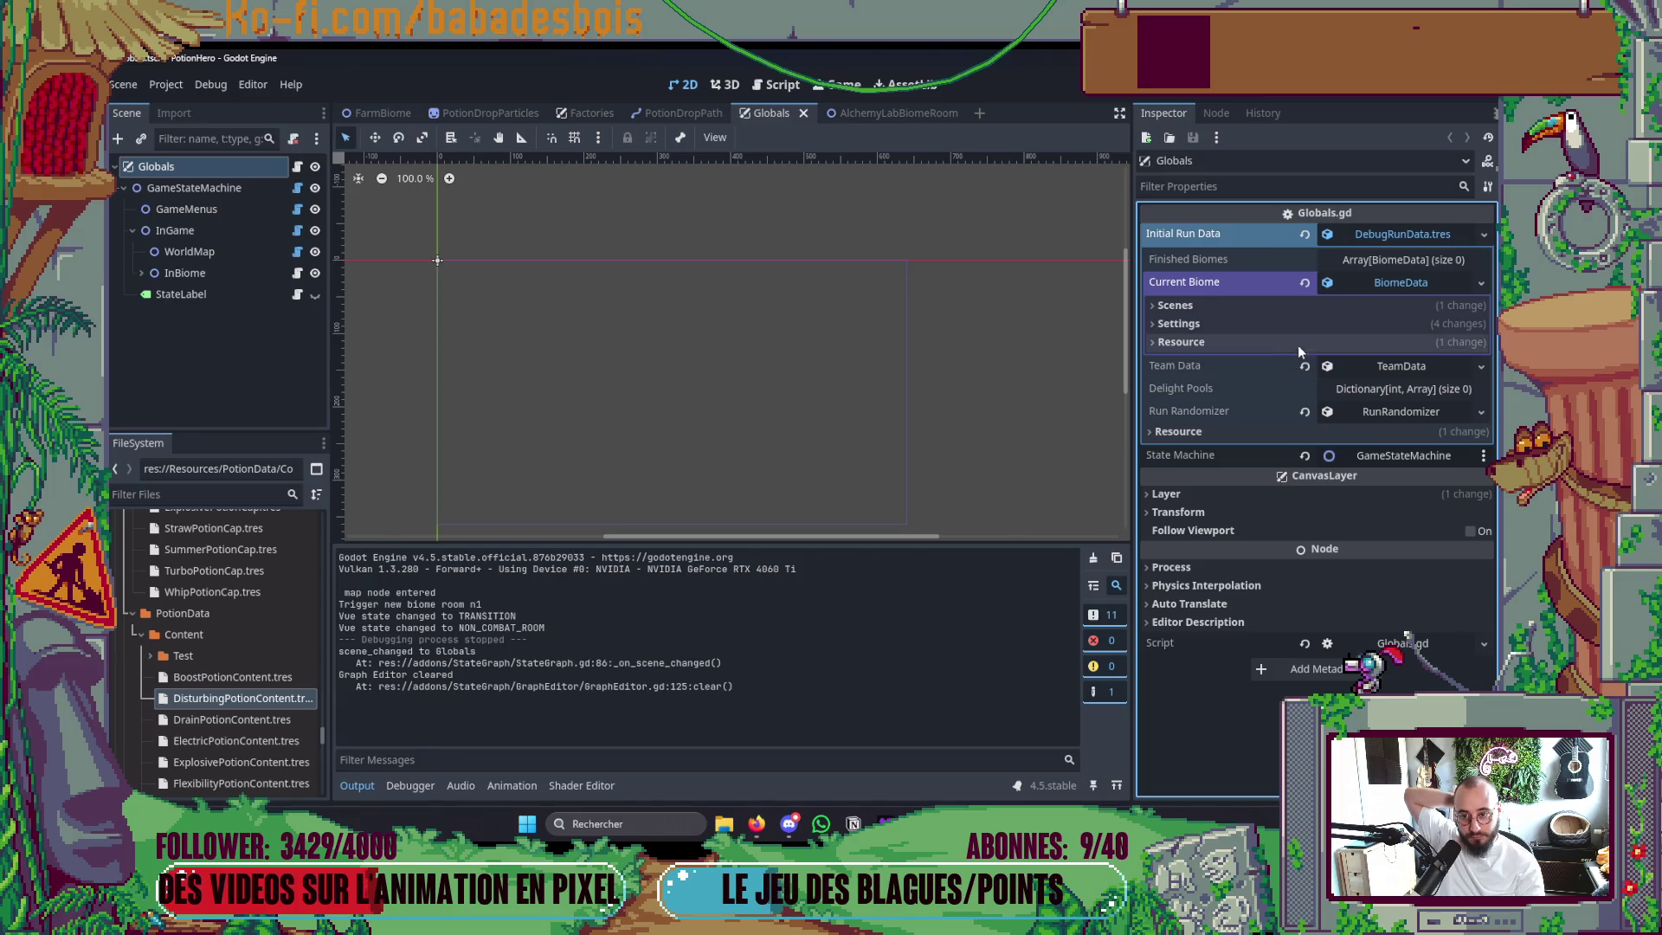
{"action": "left_click", "coordinate": [1302, 324]}
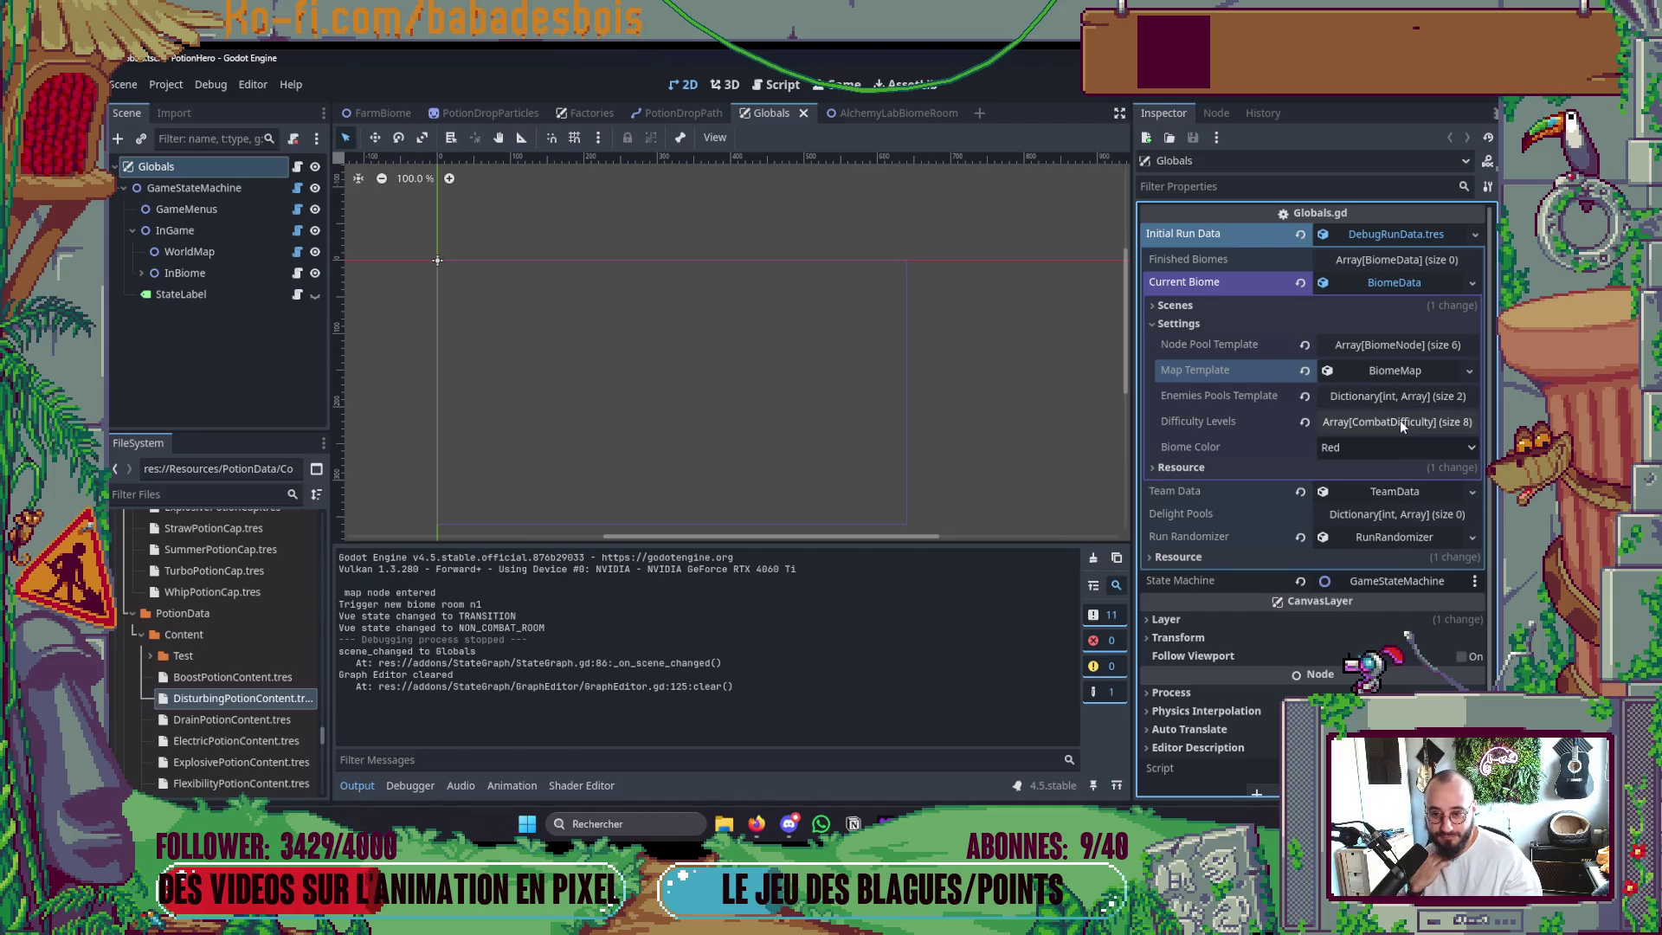
Set the third team potion's content to BoostPotionContent.tres, then run the game and enter the first map node.
{"action": "left_click", "coordinate": [1388, 491]}
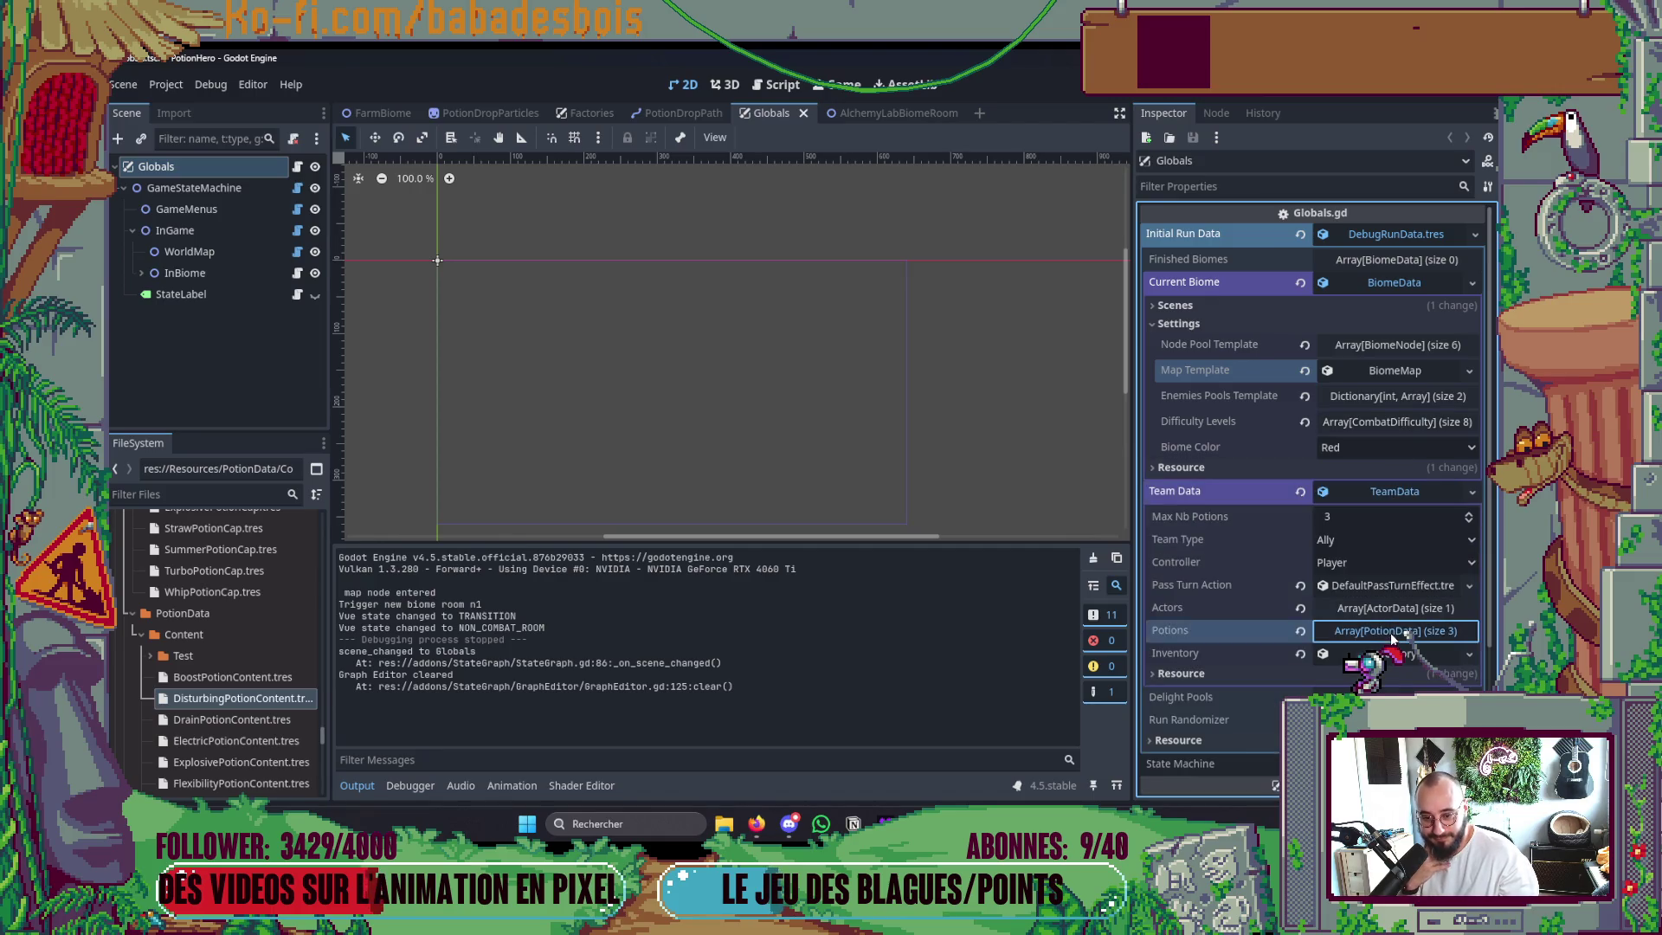
{"action": "left_click", "coordinate": [1391, 631]}
{"action": "scroll", "coordinate": [1389, 634], "scroll_direction": "down", "scroll_amount": 3}
{"action": "left_click", "coordinate": [1372, 513]}
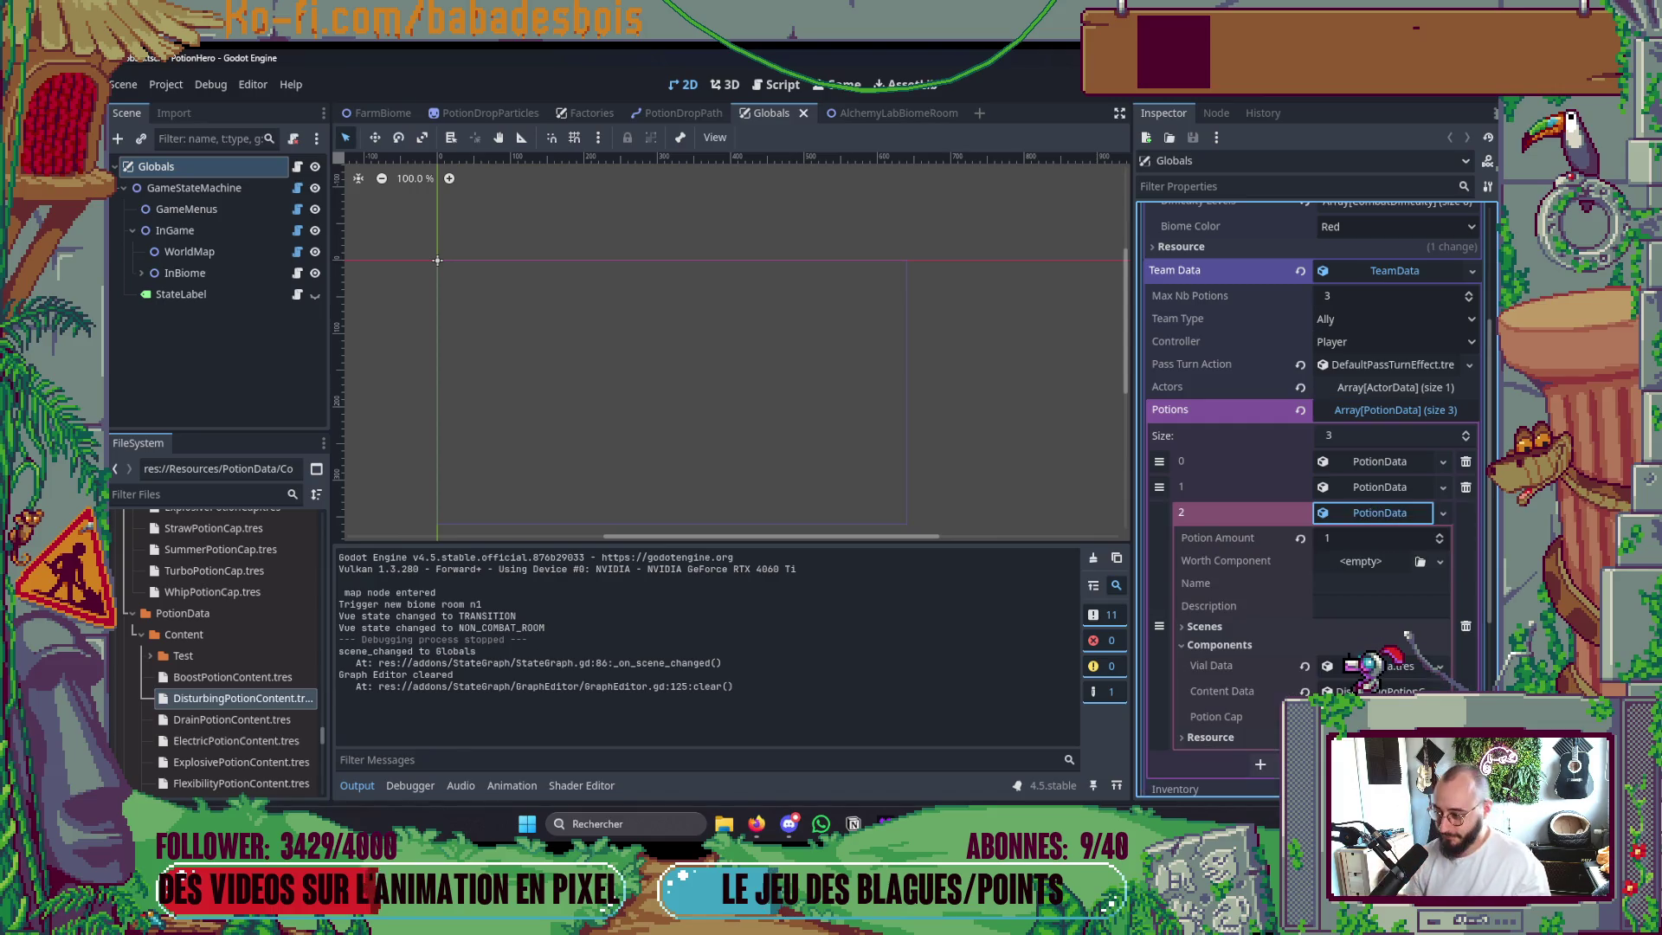
{"action": "scroll", "coordinate": [230, 673], "scroll_direction": "down", "scroll_amount": 3}
{"action": "left_click", "coordinate": [246, 651]}
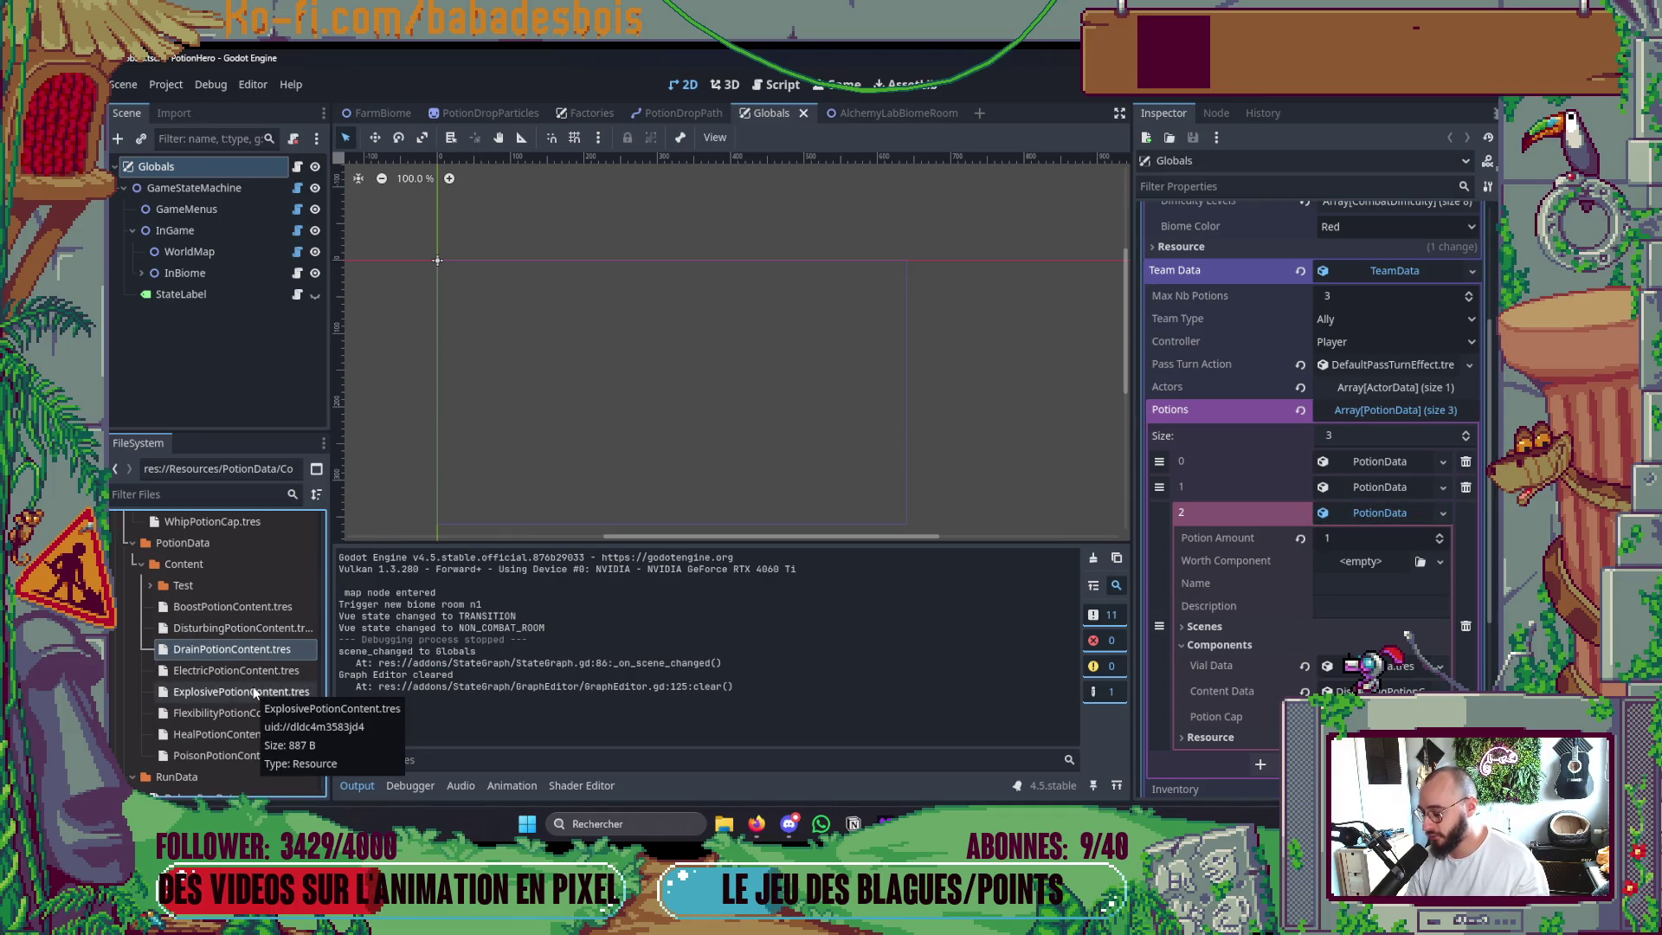
{"action": "mouse_move", "coordinate": [231, 613]}
{"action": "left_mouse_down"}
{"action": "mouse_move", "coordinate": [1337, 547]}
{"action": "mouse_move", "coordinate": [1374, 691]}
{"action": "left_mouse_up"}
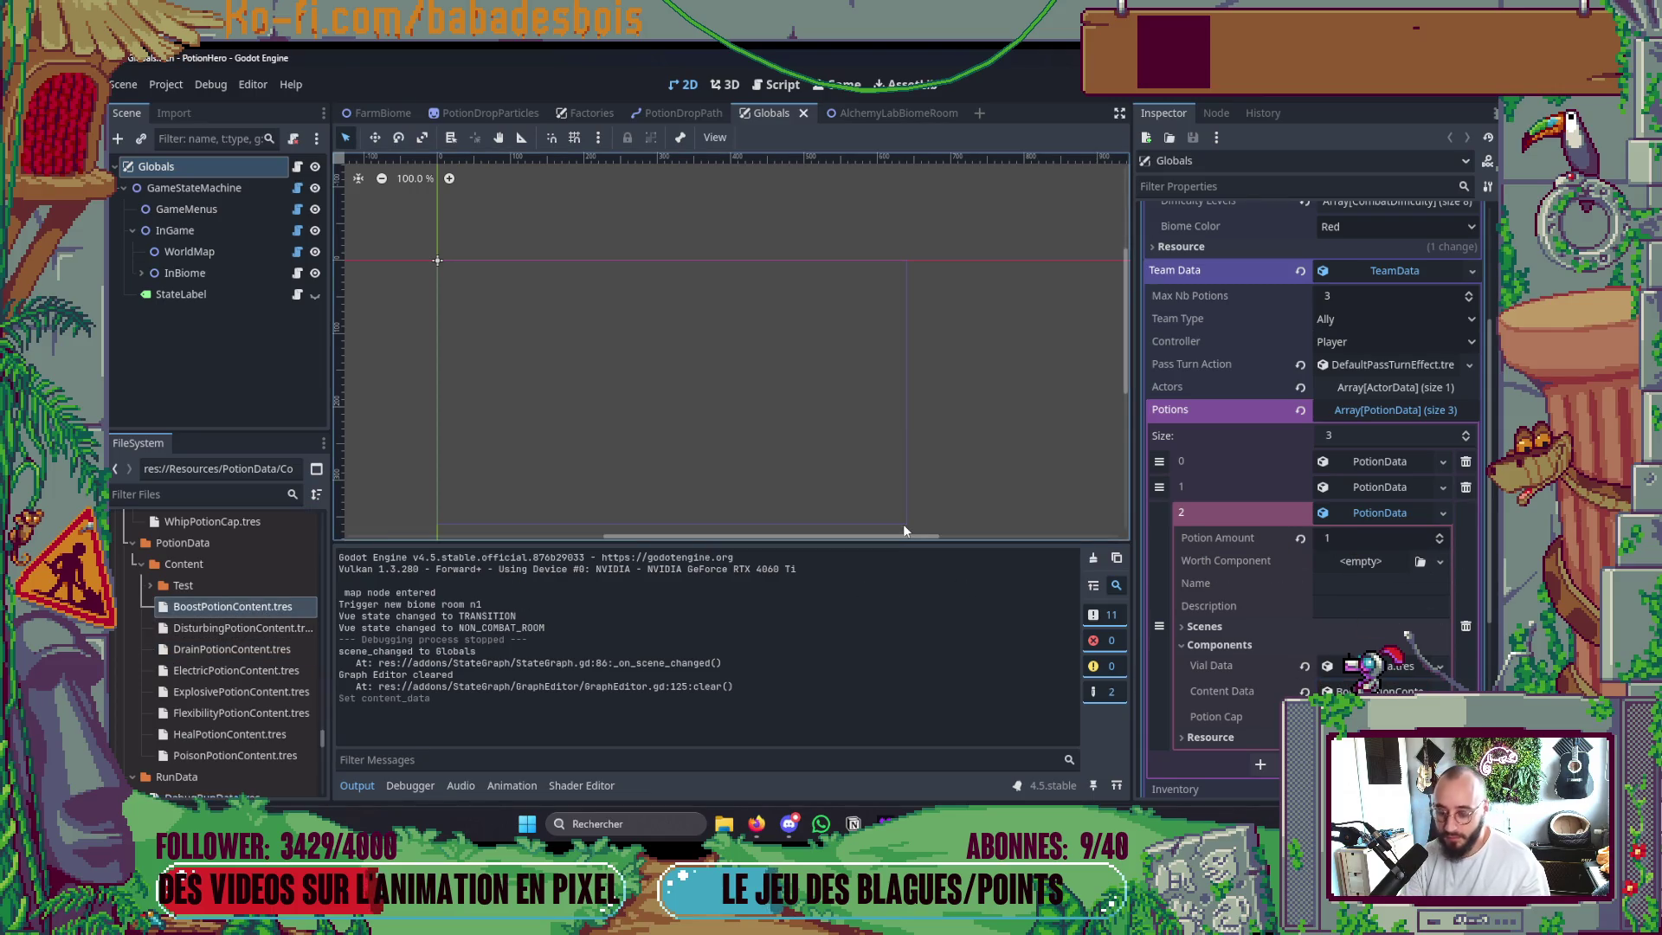
{"action": "key", "text": "F5"}
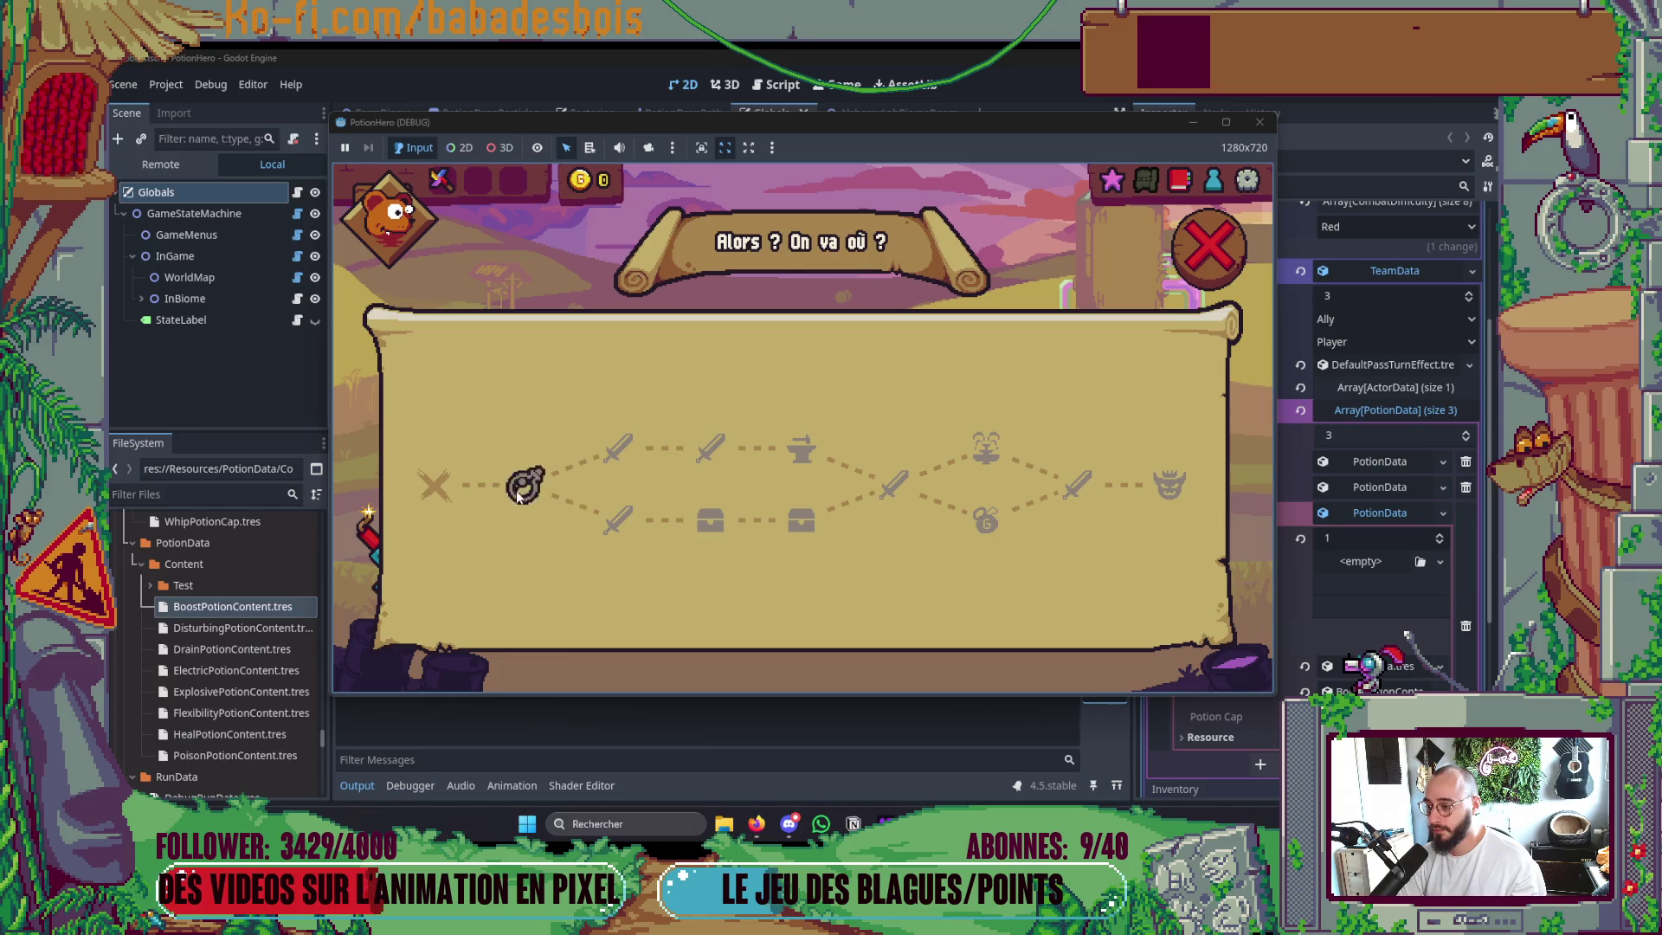
{"action": "left_click", "coordinate": [512, 491]}
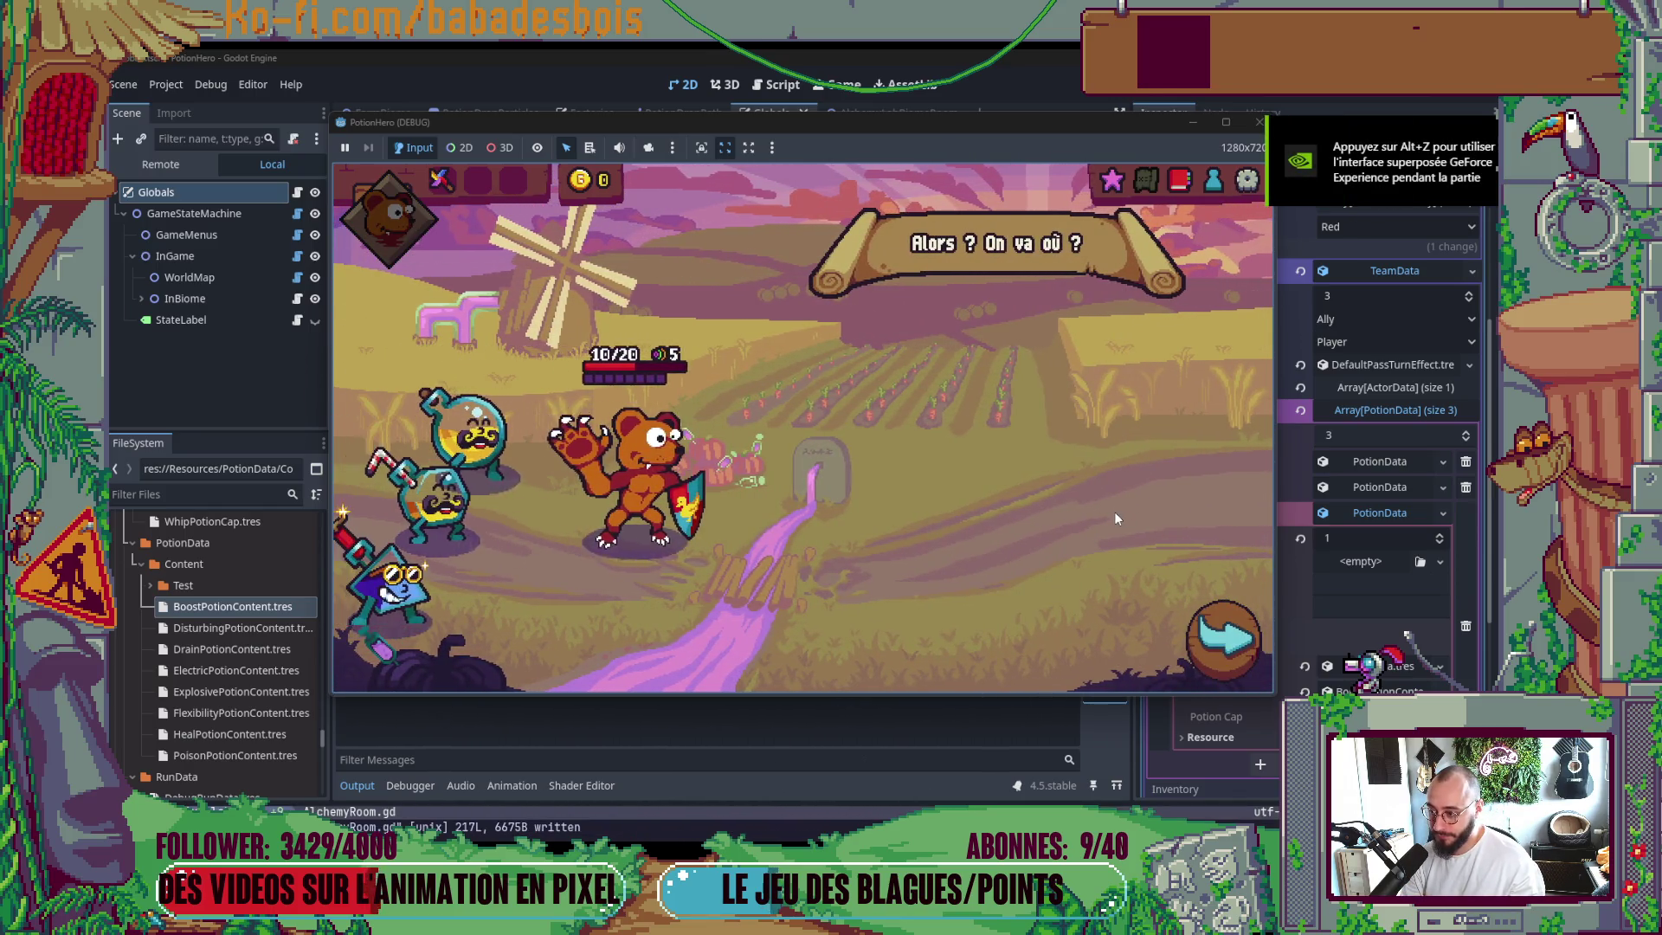
{"action": "mouse_move", "coordinate": [416, 595]}
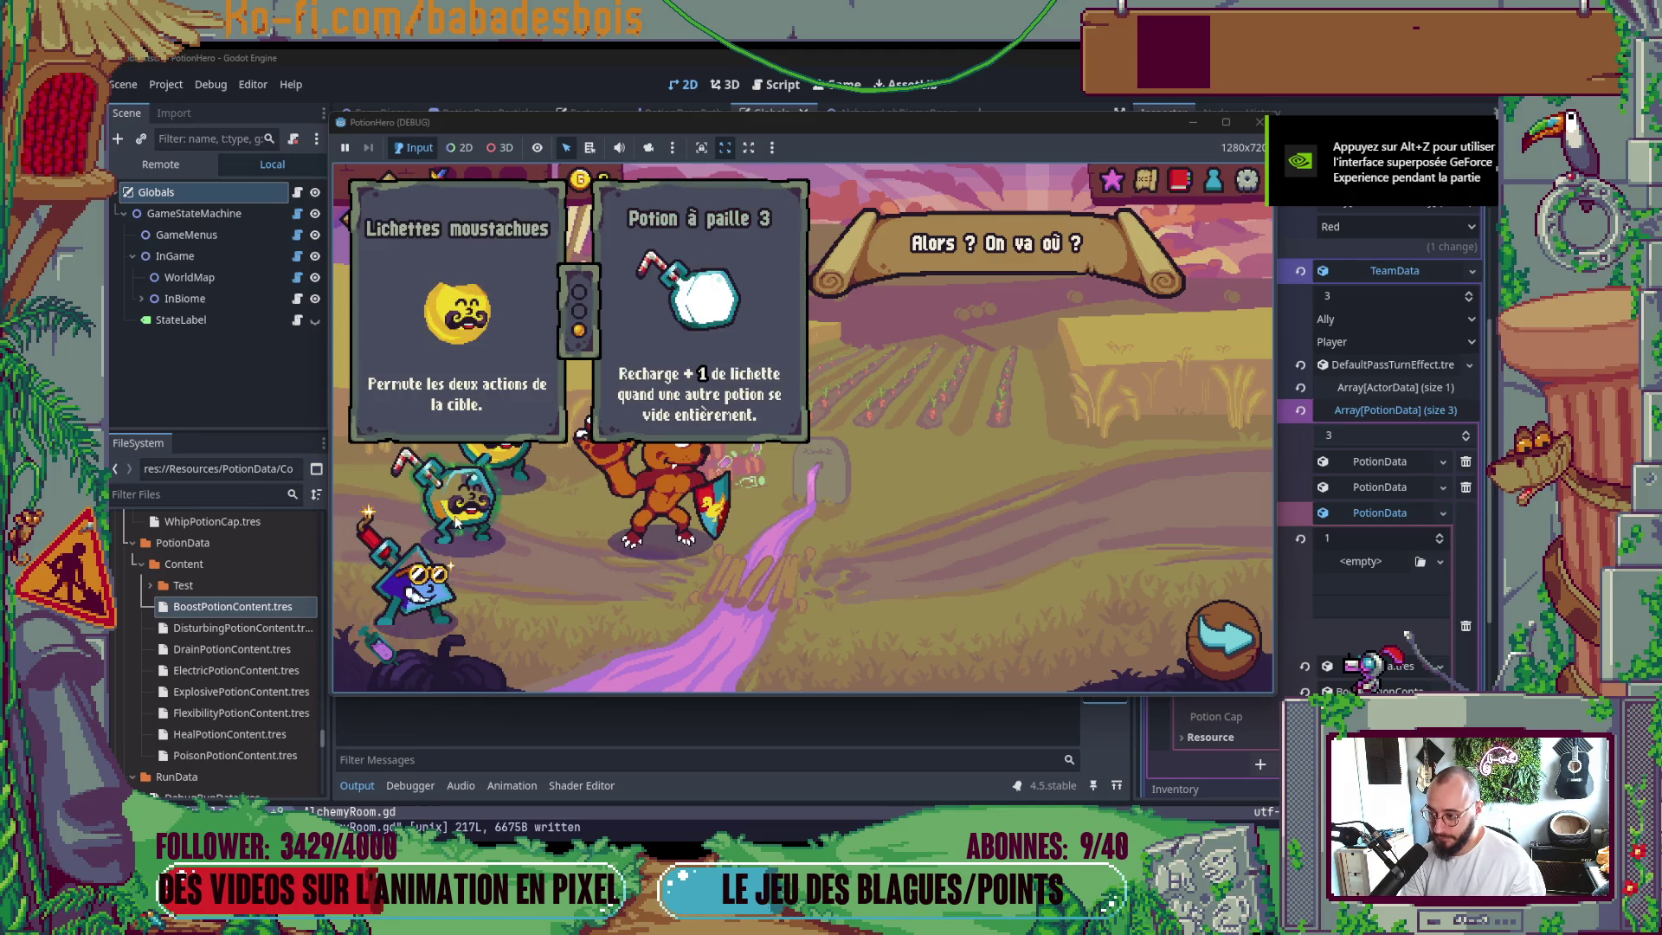
{"action": "mouse_move", "coordinate": [461, 531]}
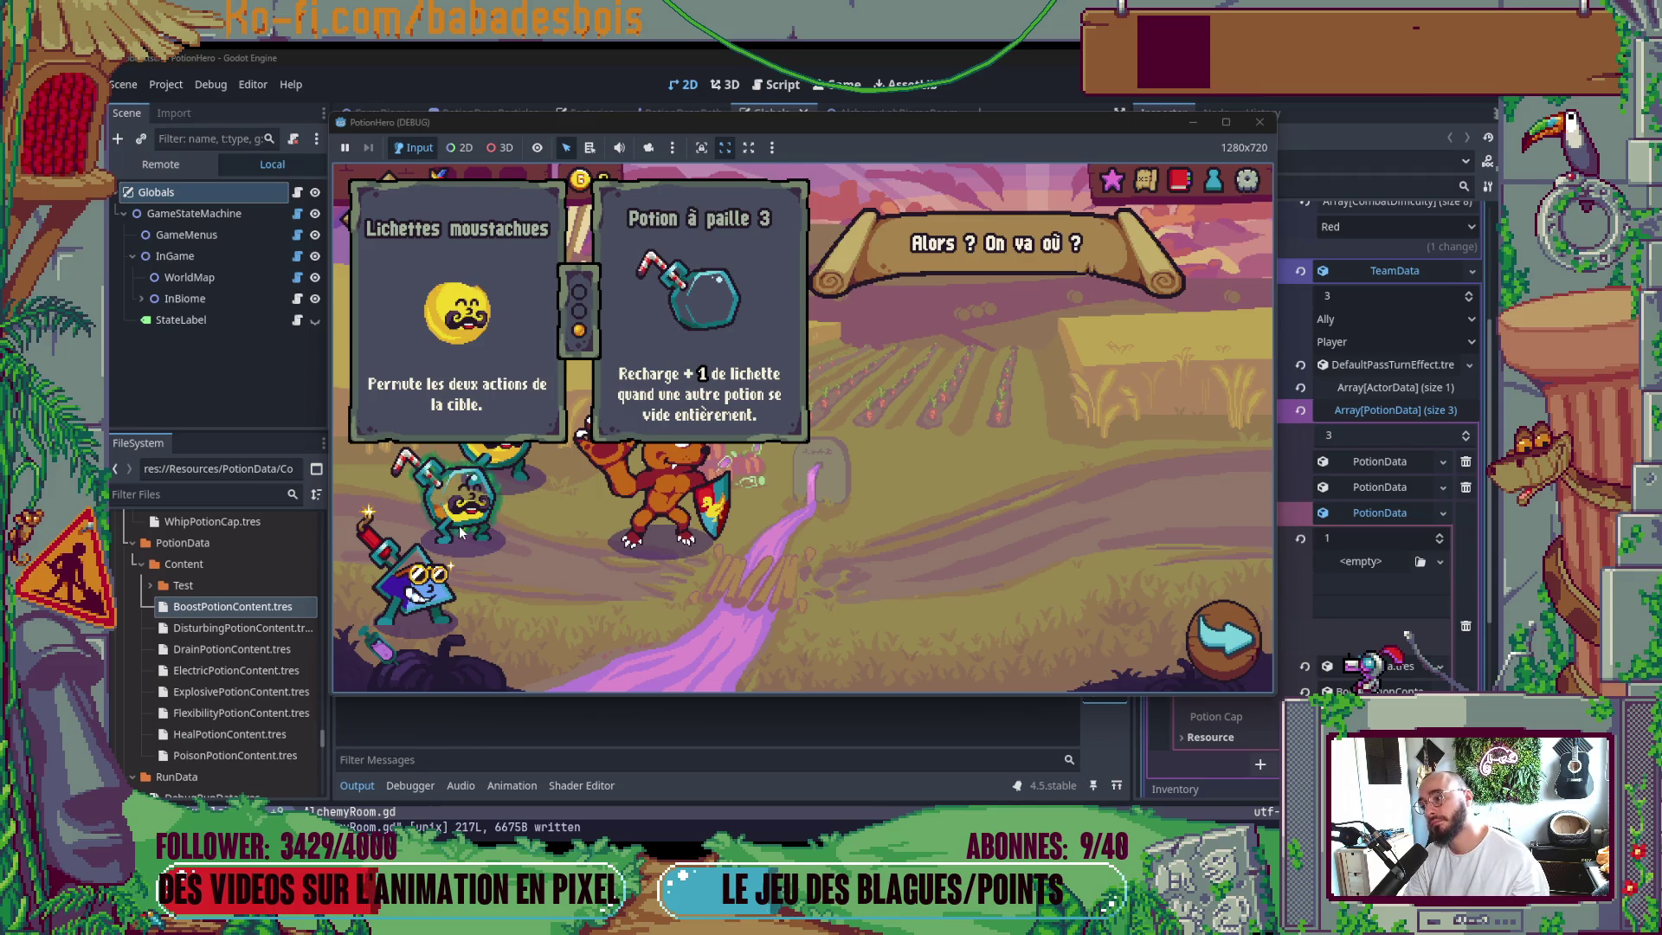
{"action": "left_click", "coordinate": [414, 595]}
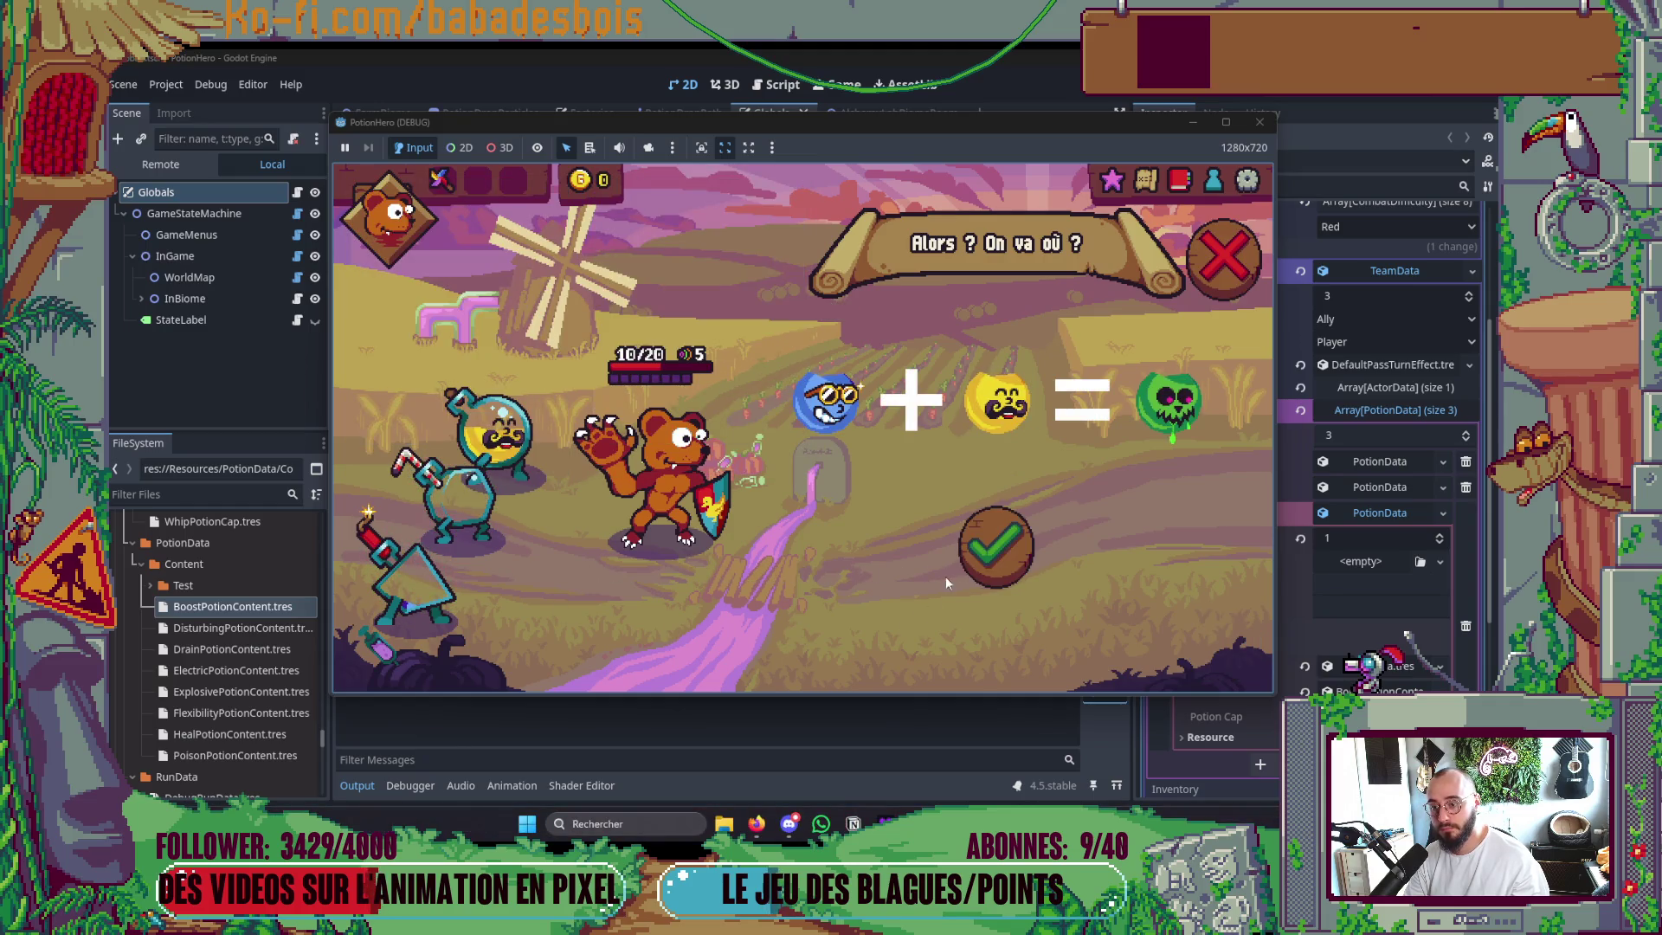
{"action": "right_click", "coordinate": [686, 543]}
{"action": "left_click", "coordinate": [458, 493]}
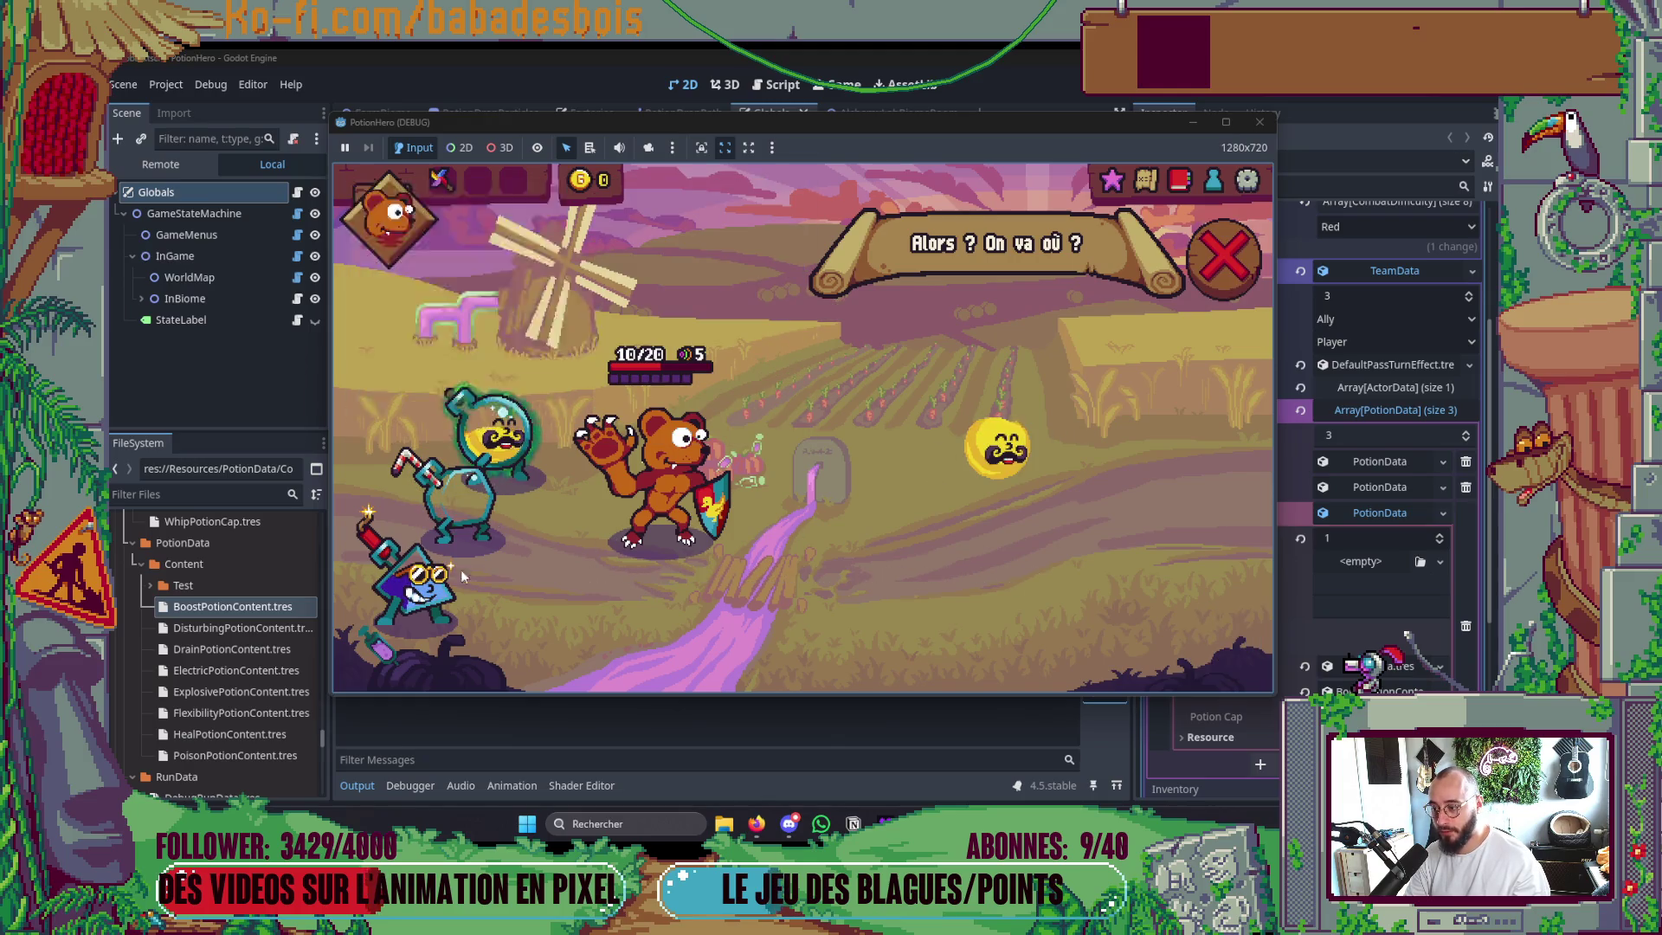
{"action": "right_click", "coordinate": [969, 426]}
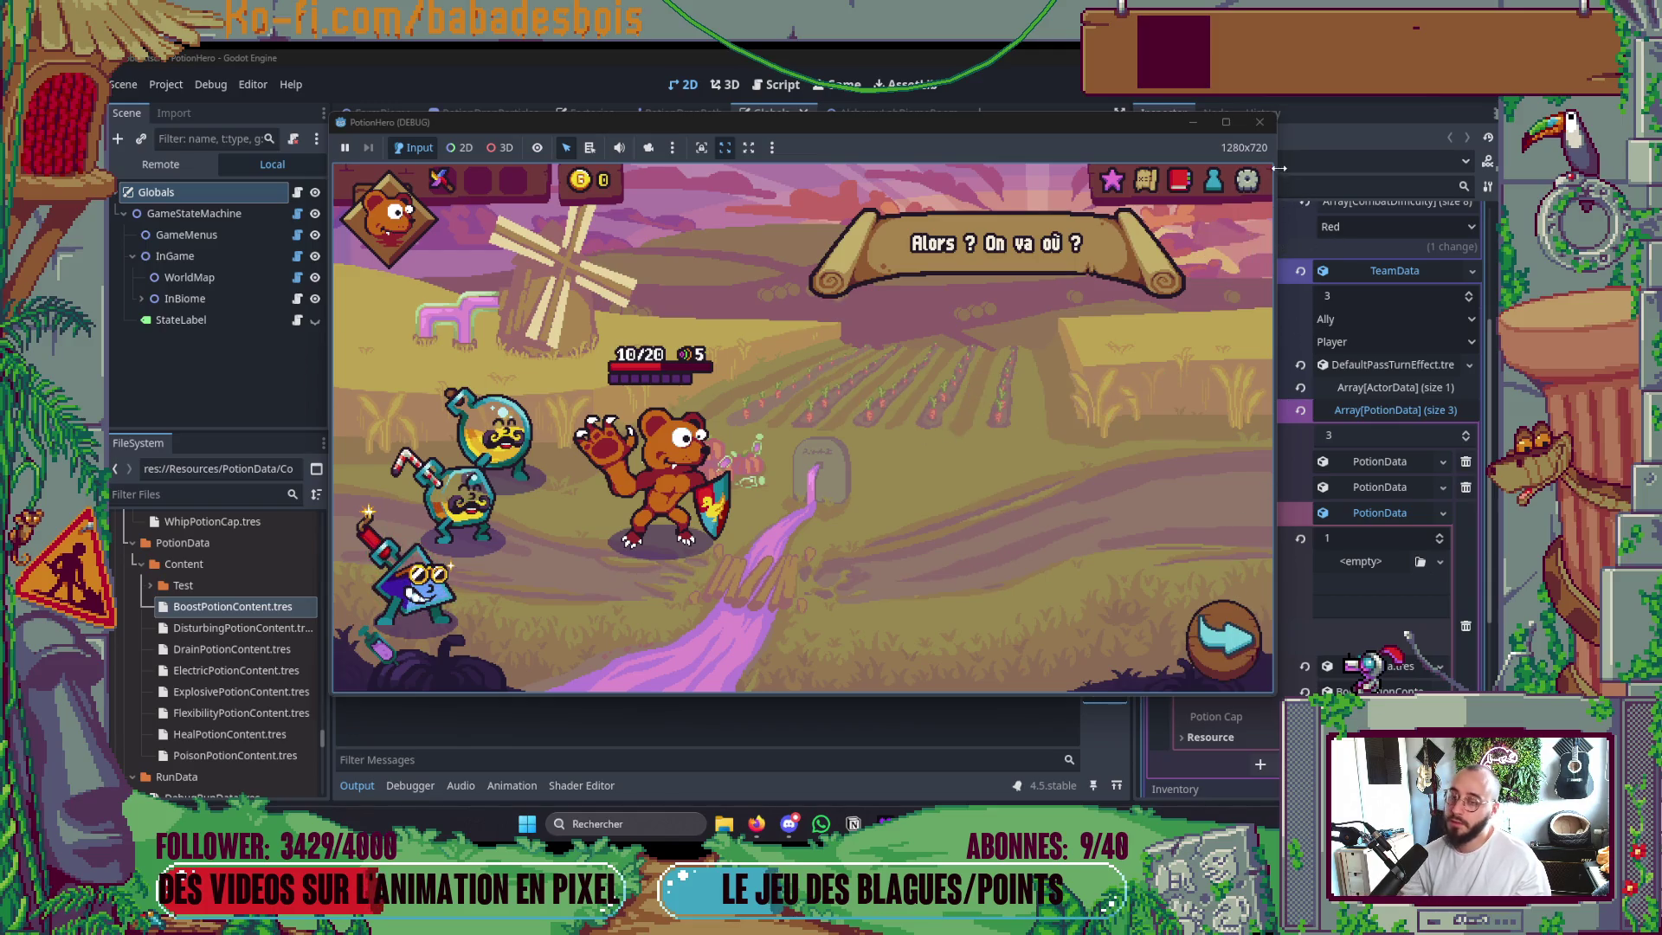
{"action": "key", "text": "F8"}
Run git add in the Neovim terminal on the AlchemyRoom.gd path pasted from the status output.
{"action": "left_click", "coordinate": [1379, 516]}
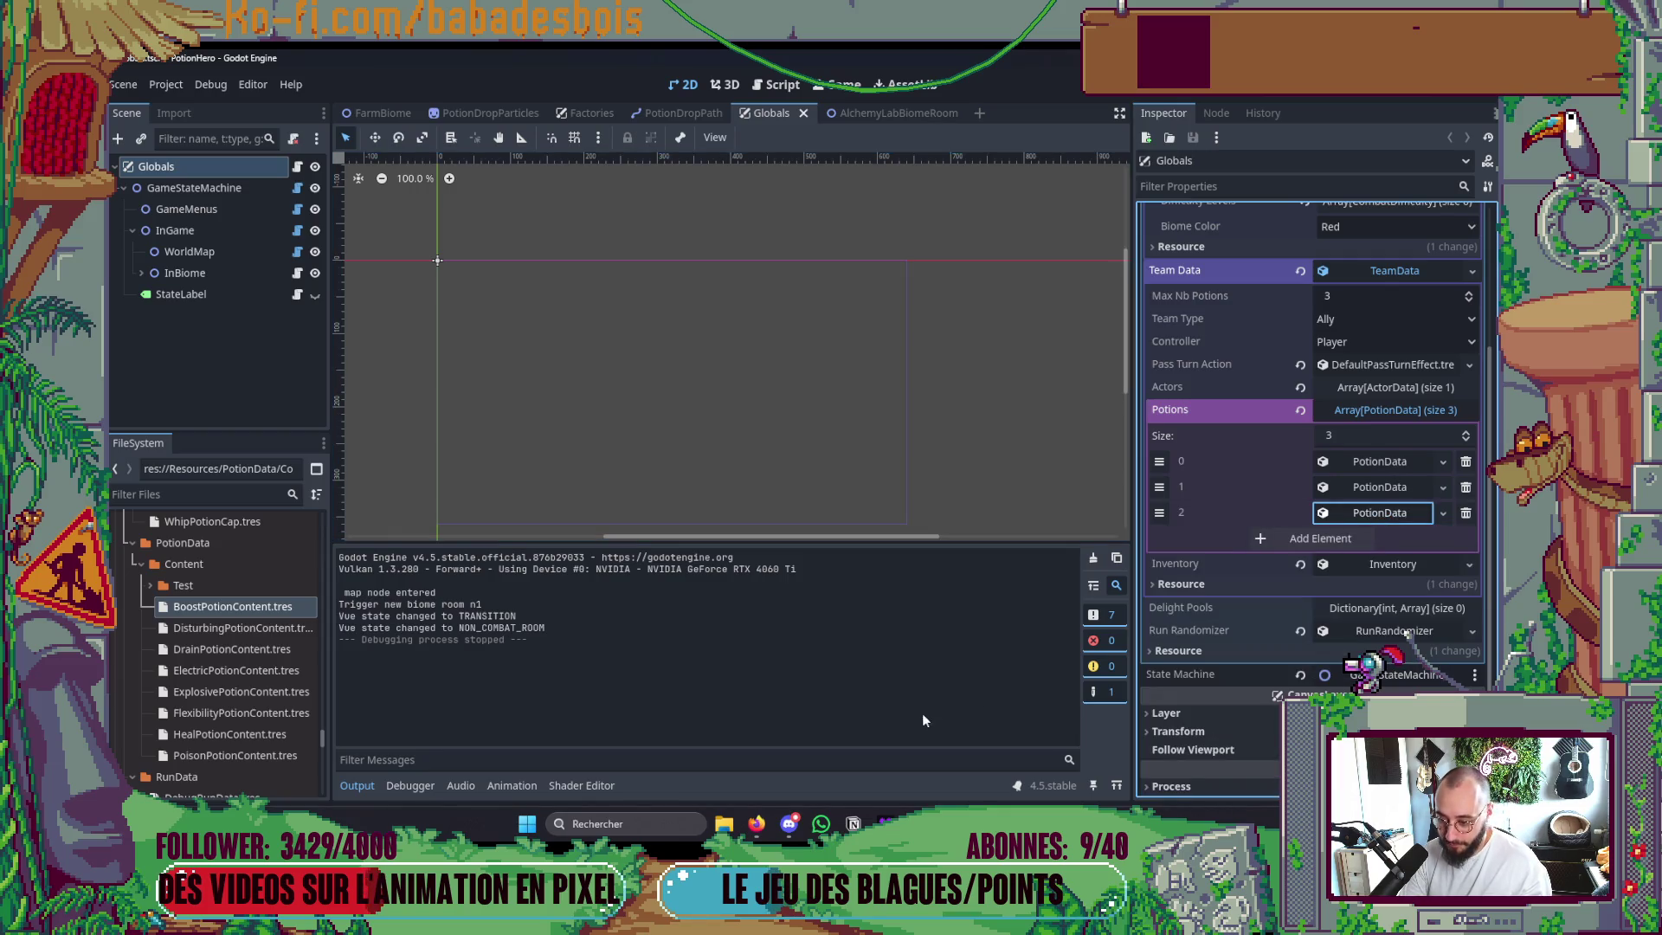
{"action": "key", "text": "alt+Tab"}
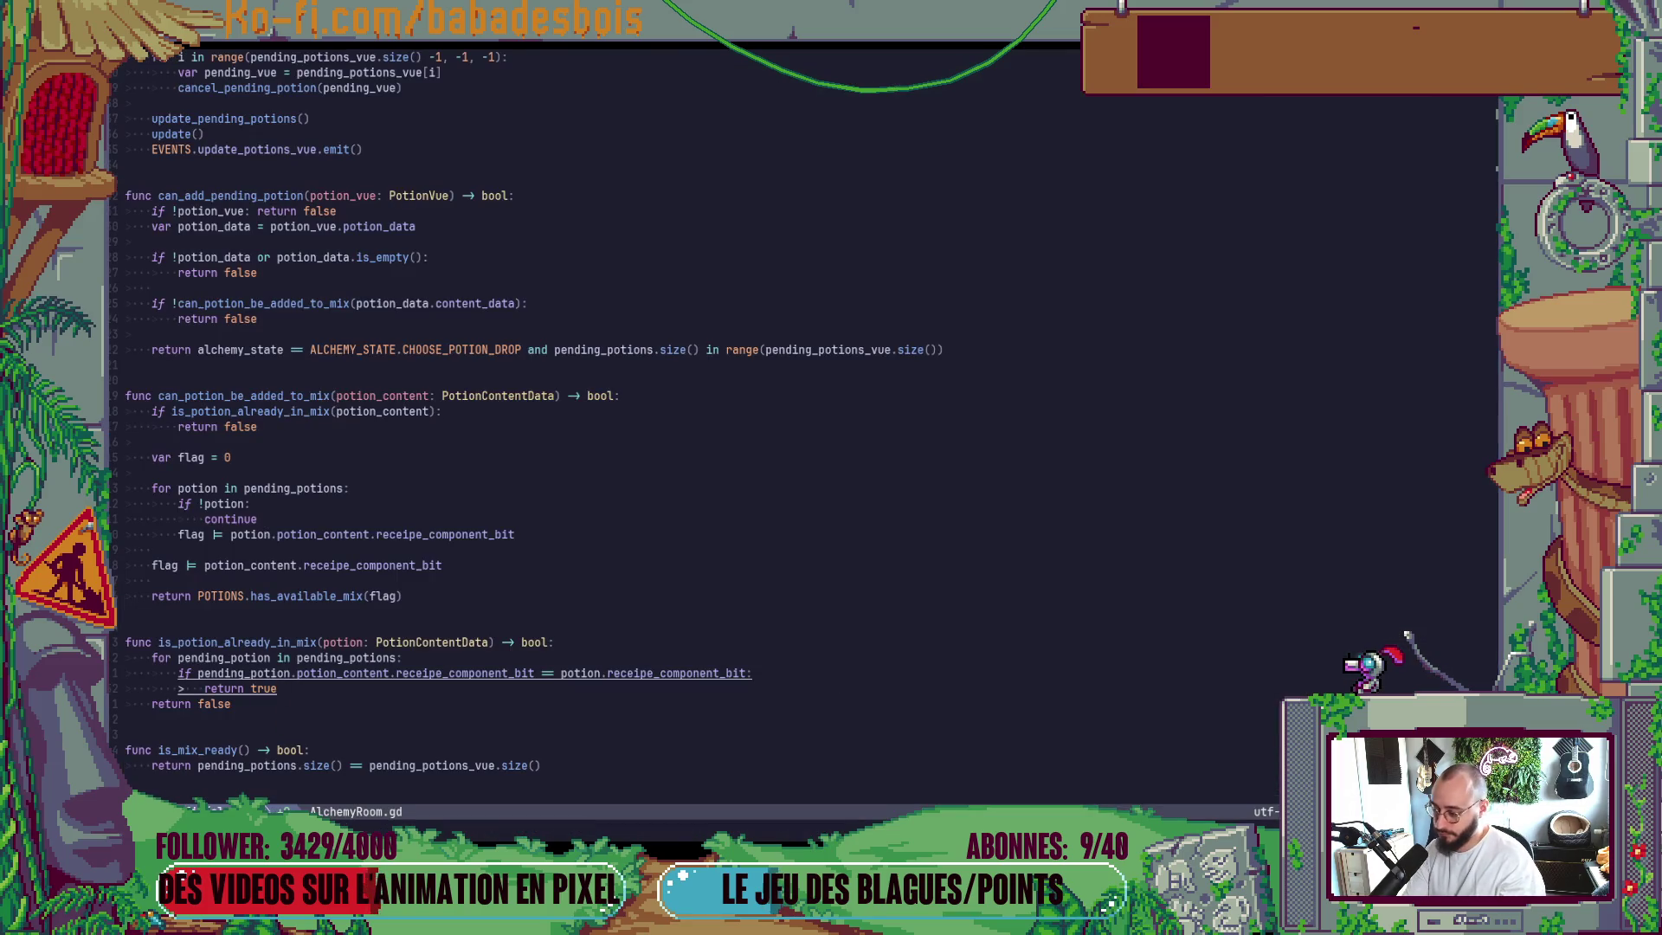
{"action": "key", "text": "ctrl+slash"}
{"action": "type", "text": "git"}
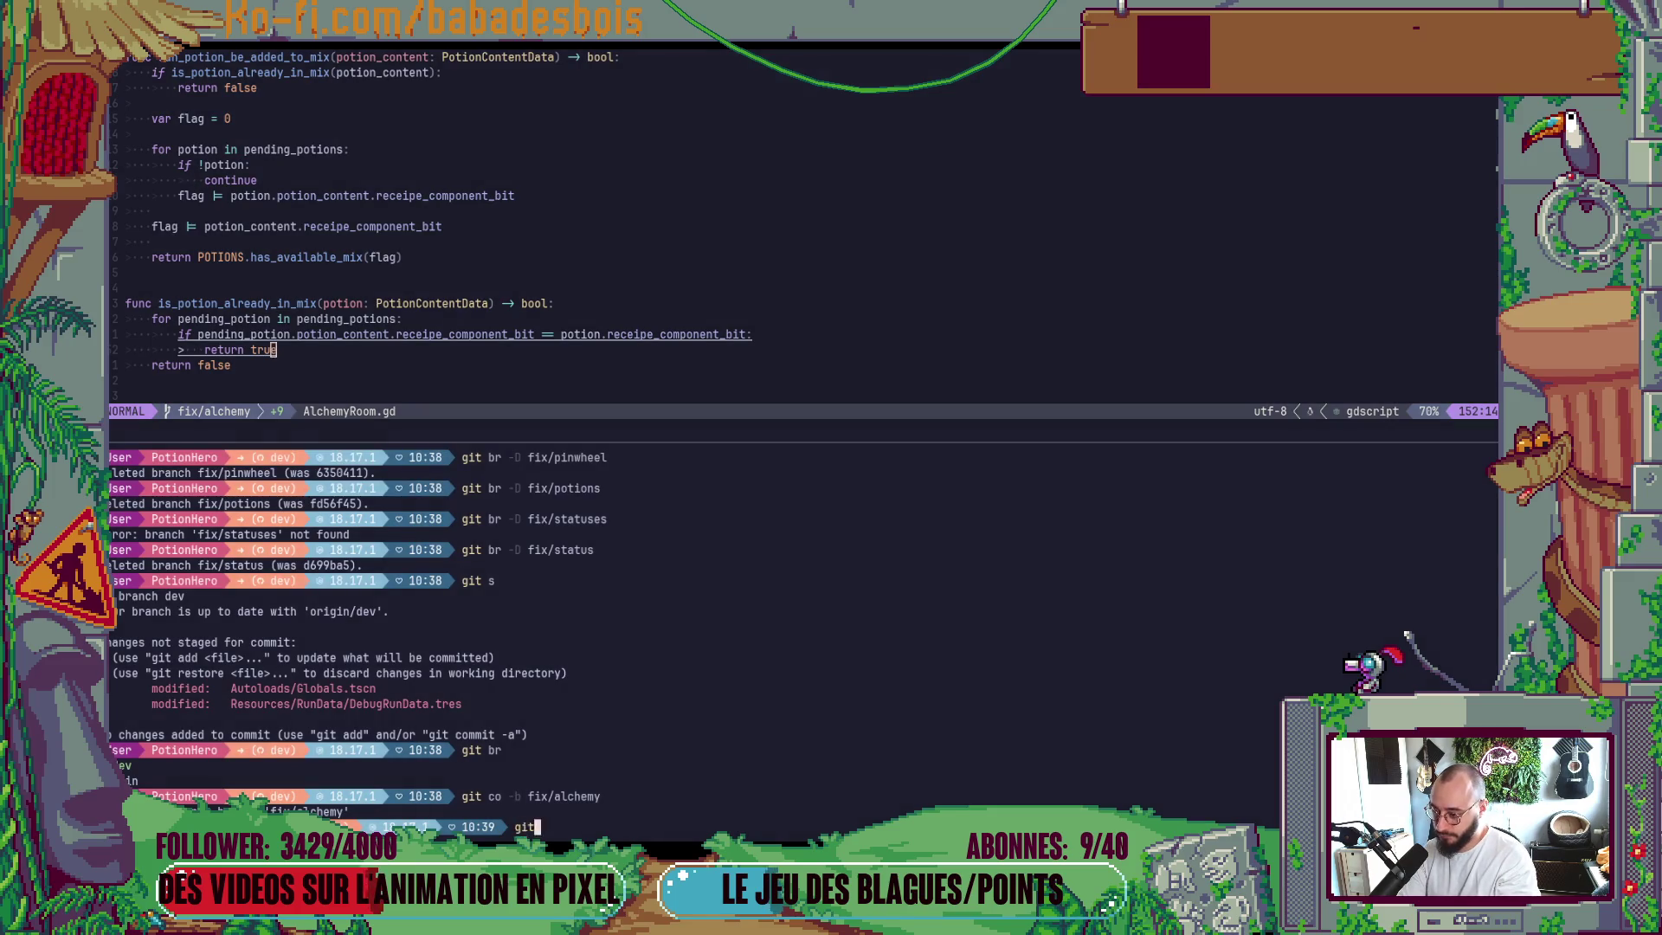
{"action": "type", "text": " add"}
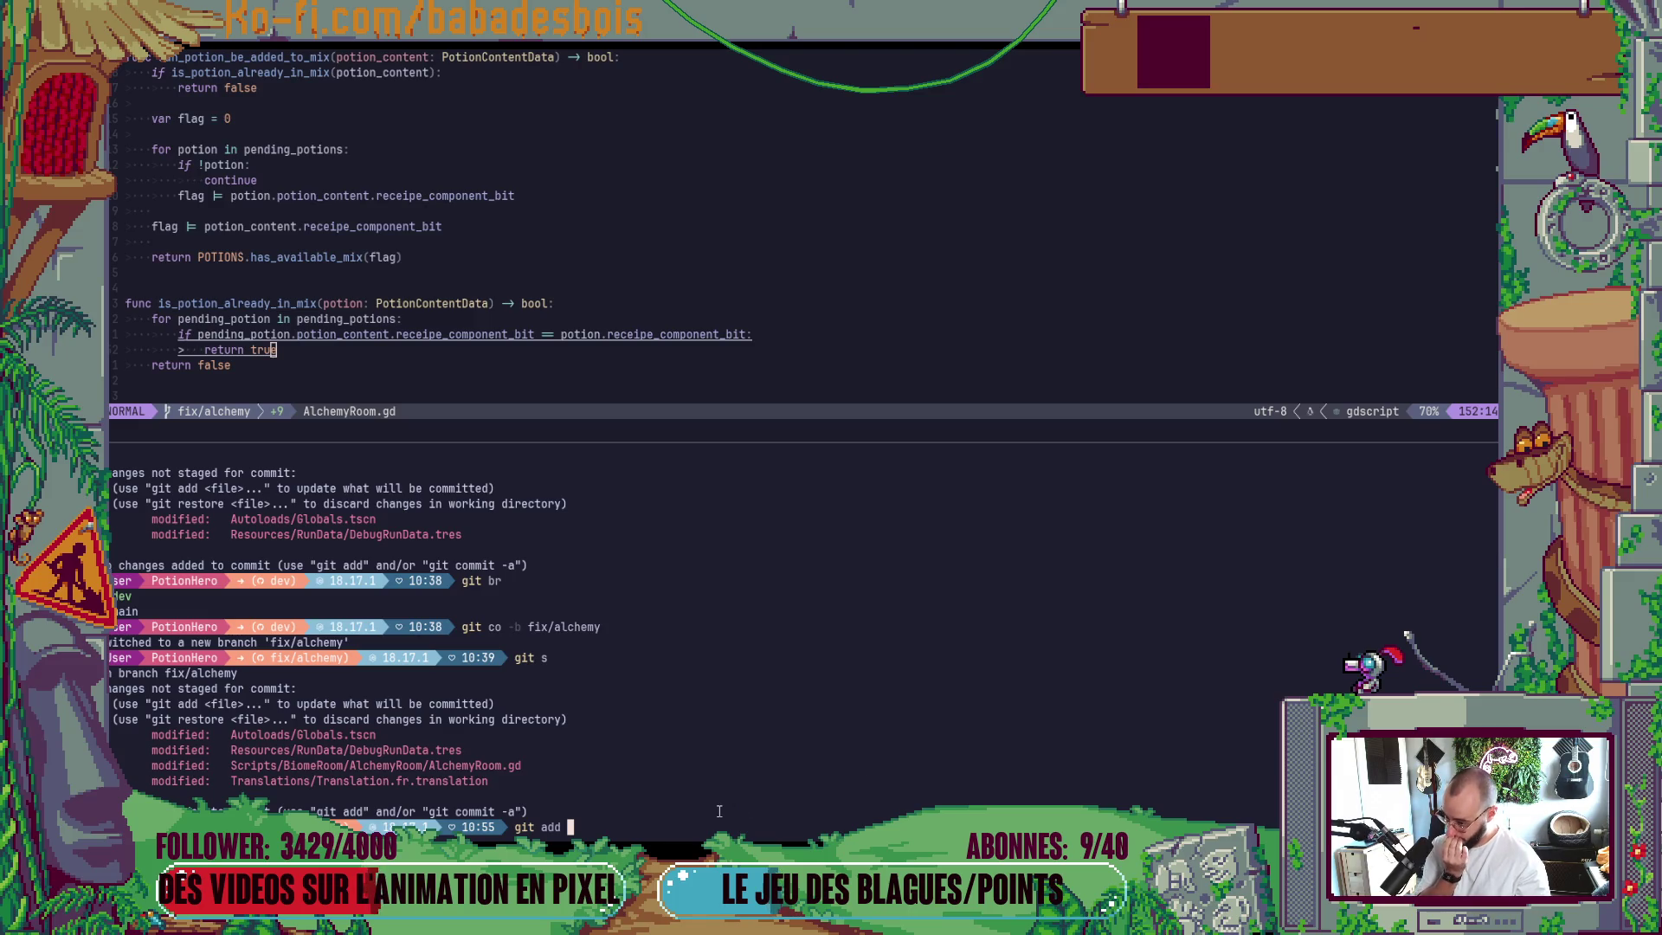
{"action": "double_click", "coordinate": [500, 764]}
{"action": "middle_click", "coordinate": [499, 764]}
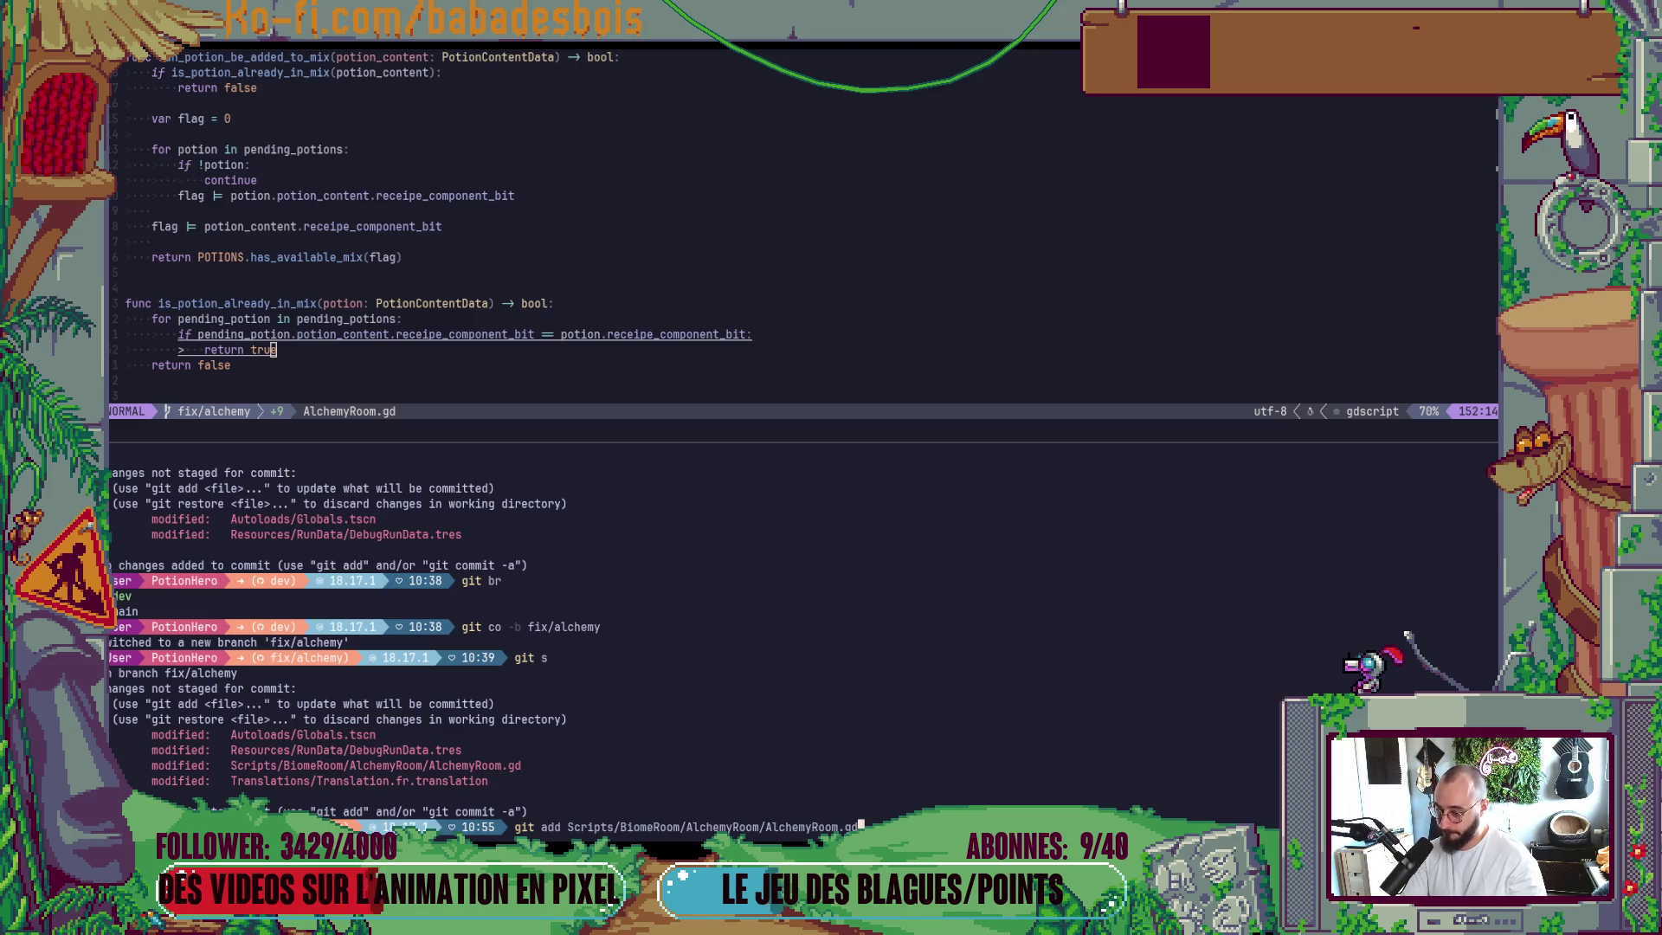
{"action": "key", "text": "Return"}
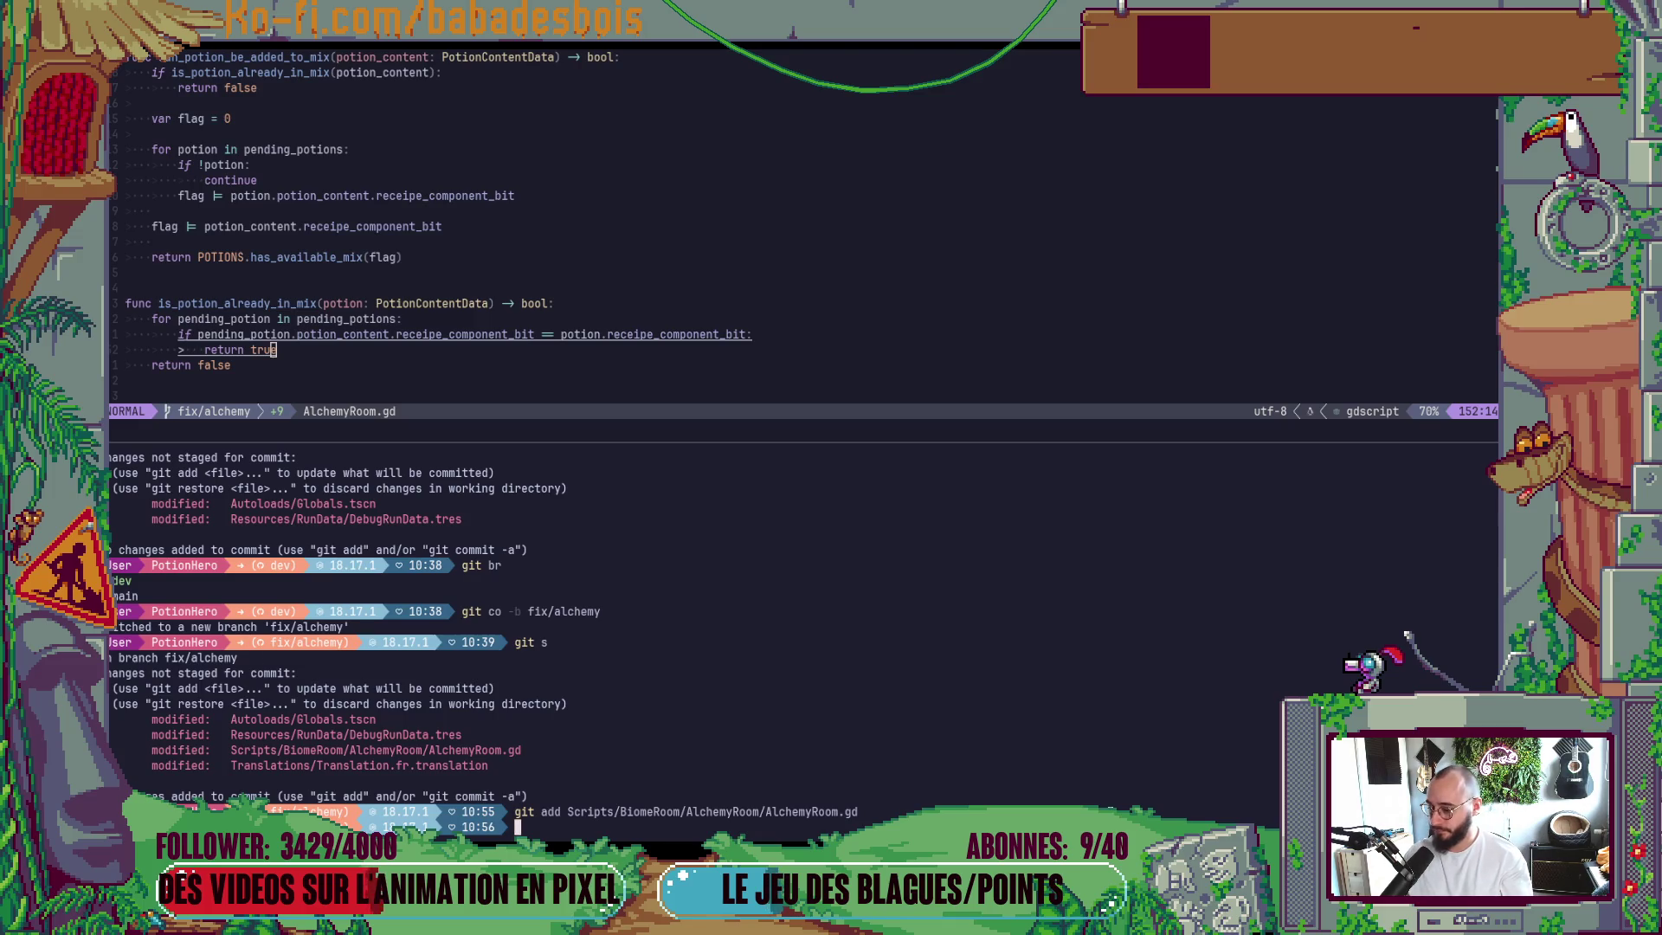
Commit via cz as 'fix(Misc): Fix trying to mix twice the same potion', then run git s.
{"action": "type", "text": "cz"}
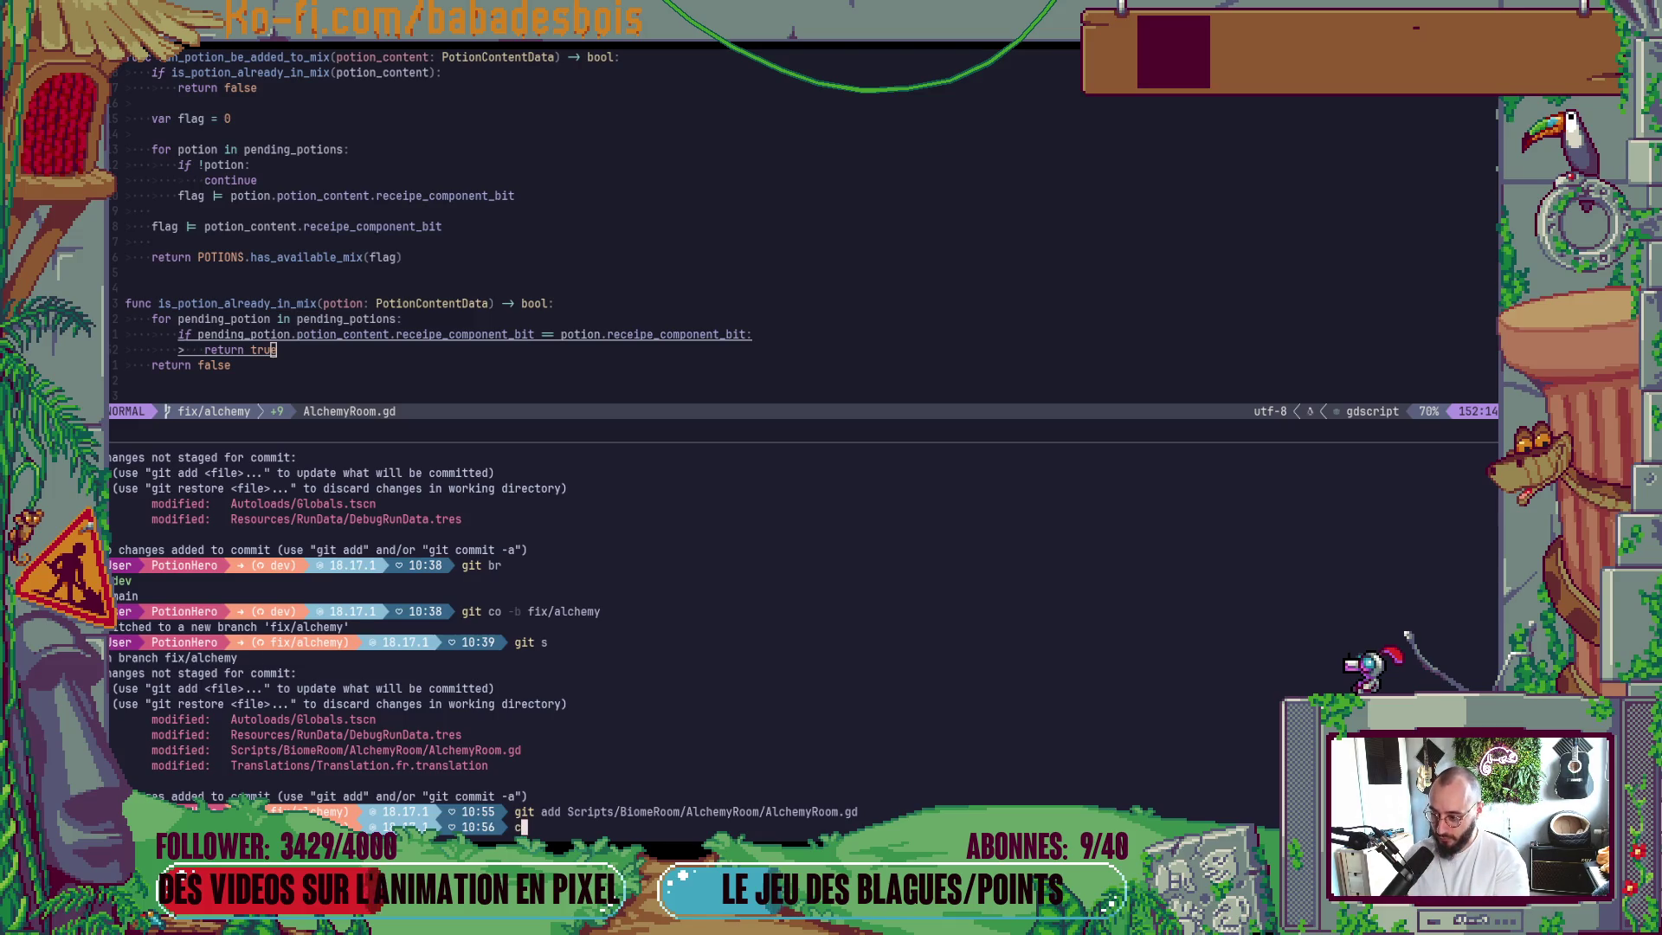
{"action": "key", "text": "Return"}
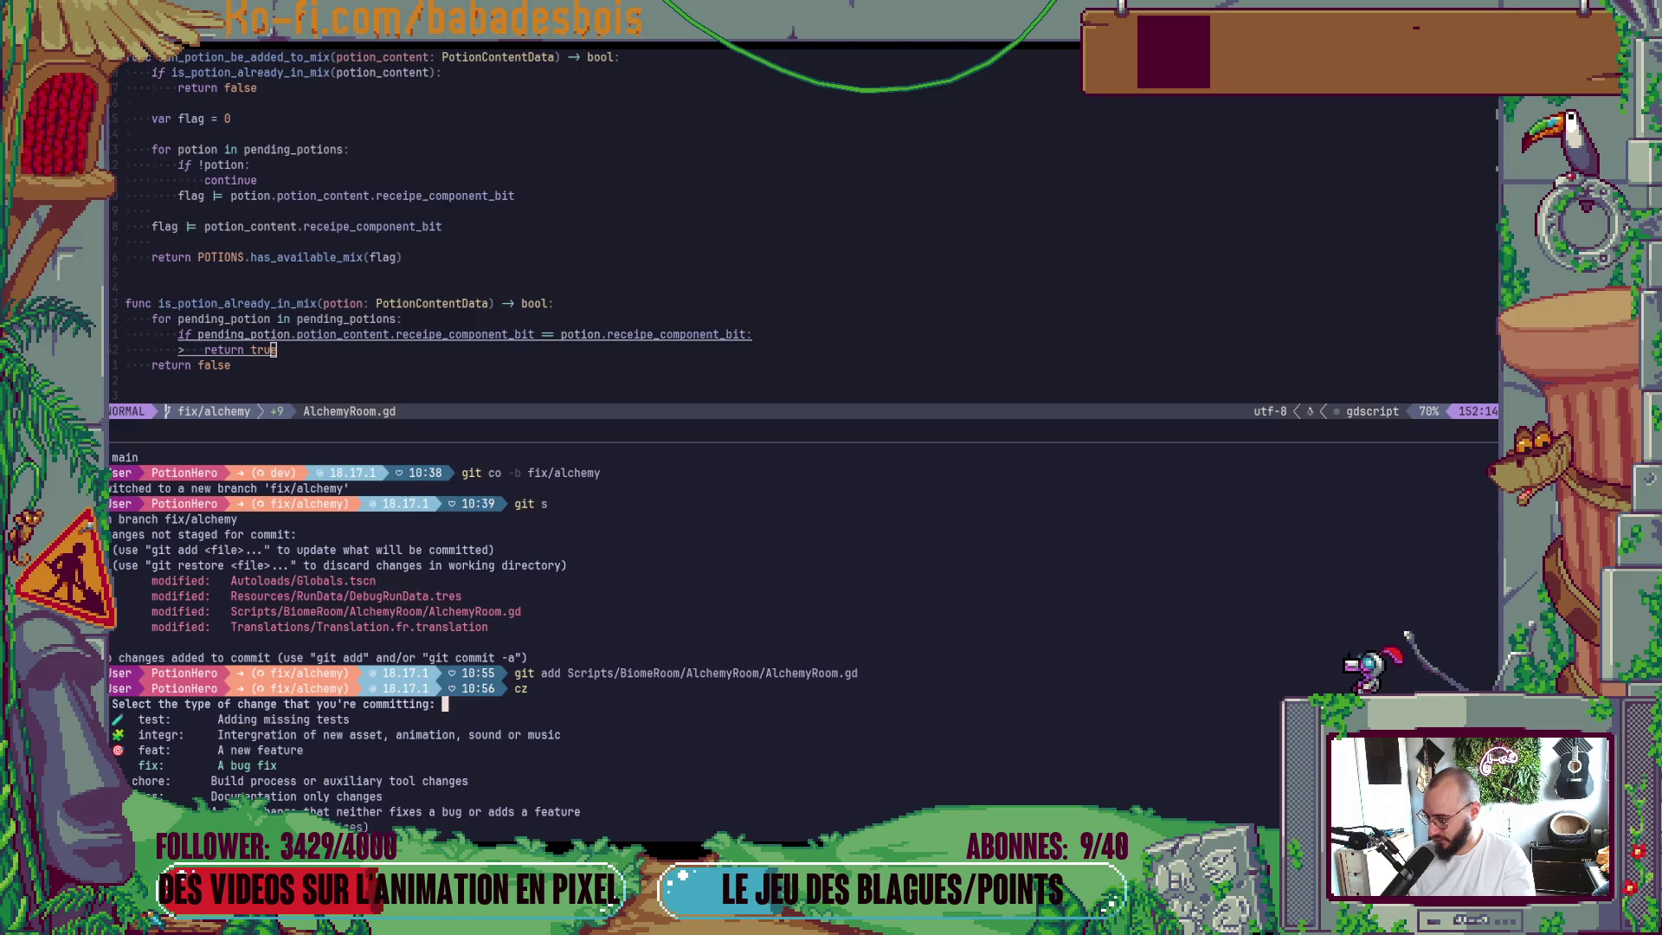
{"action": "type", "text": "fix:        A bug fix"}
{"action": "key", "text": "Return"}
{"action": "key", "text": "Return"}
{"action": "type", "text": "Fix trying to mix twice the same potion"}
{"action": "key", "text": "Return"}
{"action": "key", "text": "Return"}
{"action": "type", "text": "git "}
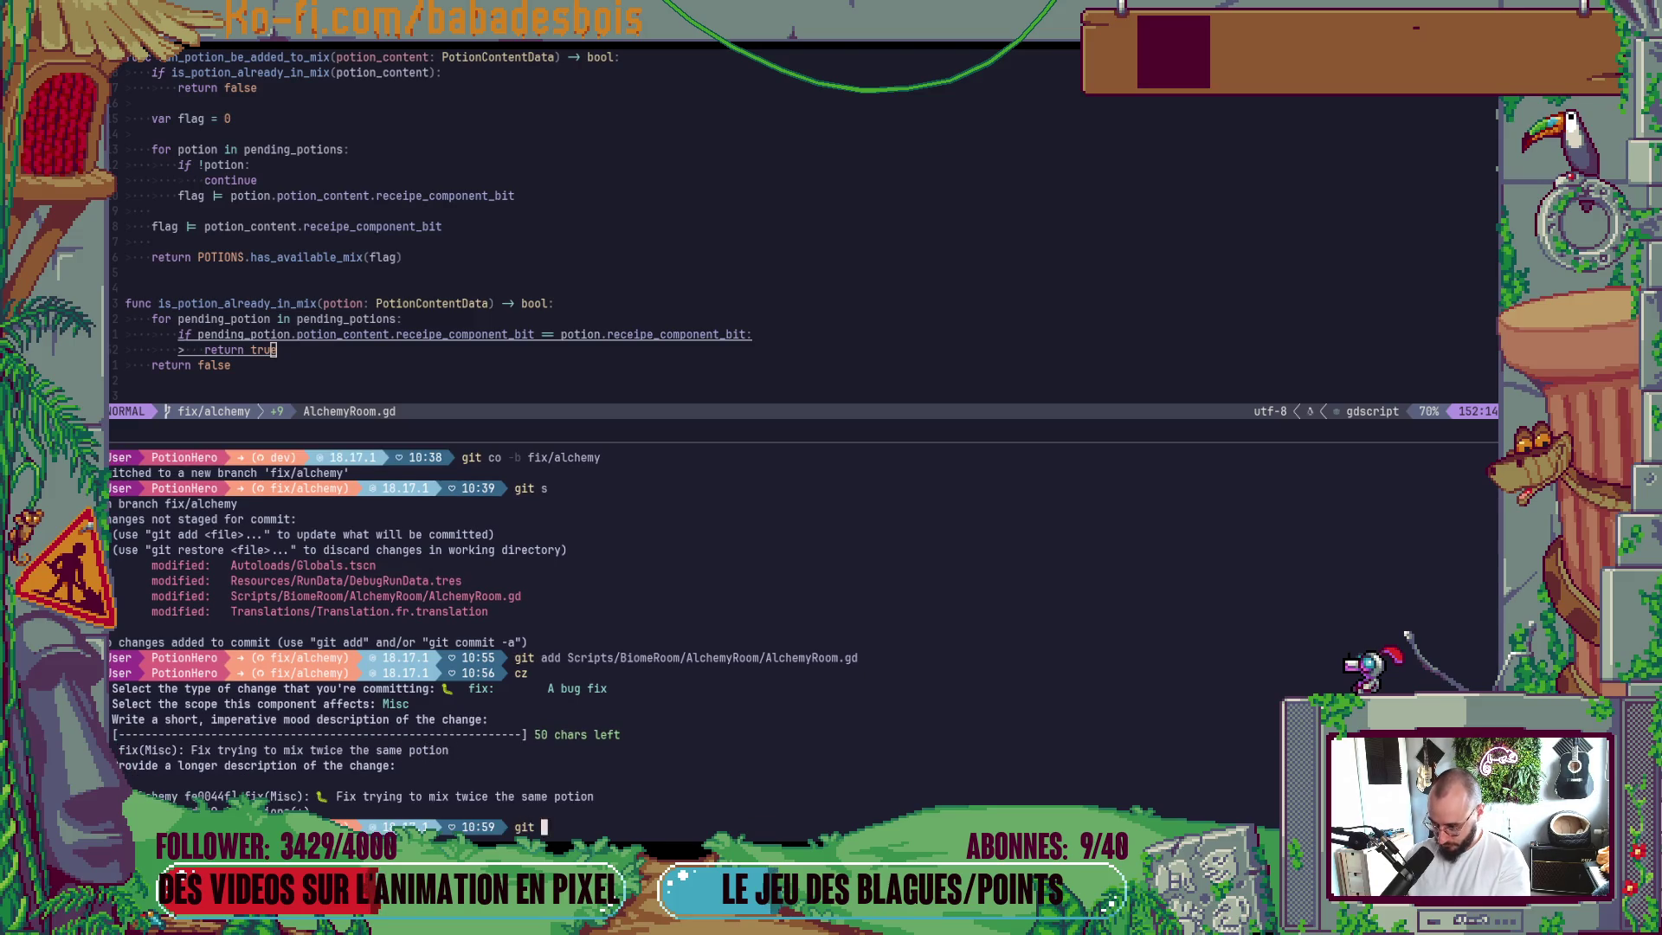
{"action": "type", "text": "s"}
{"action": "key", "text": "Return"}
{"action": "key", "text": "alt+Tab"}
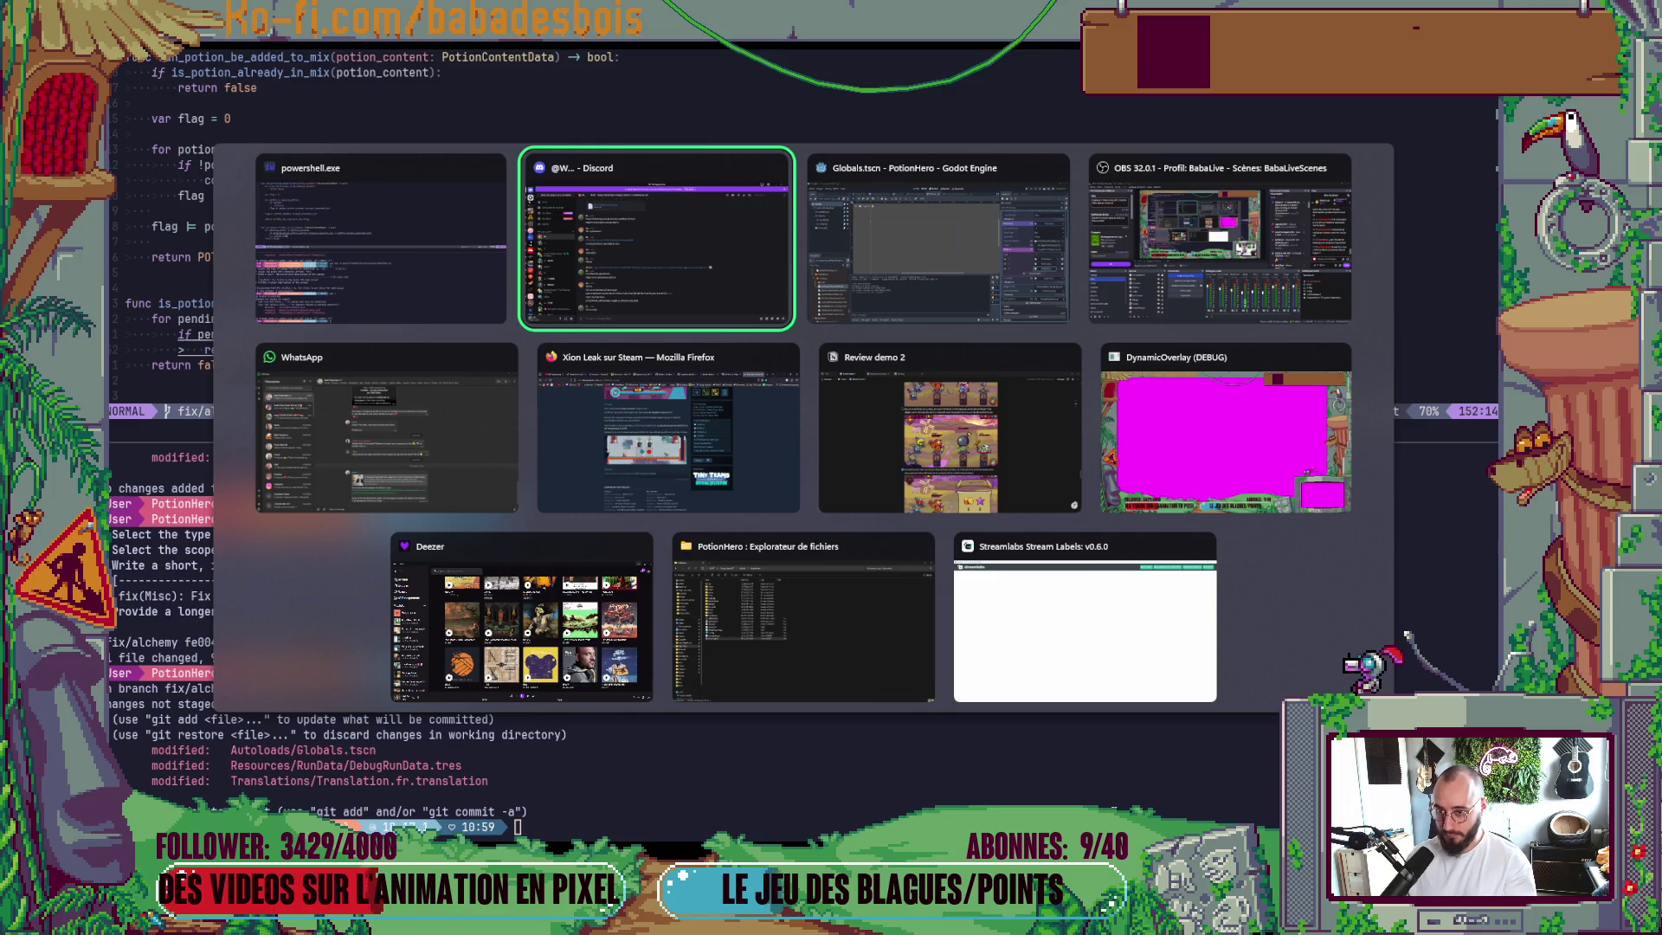
Dismiss the window switcher without changing windows.
{"action": "key", "text": "Escape"}
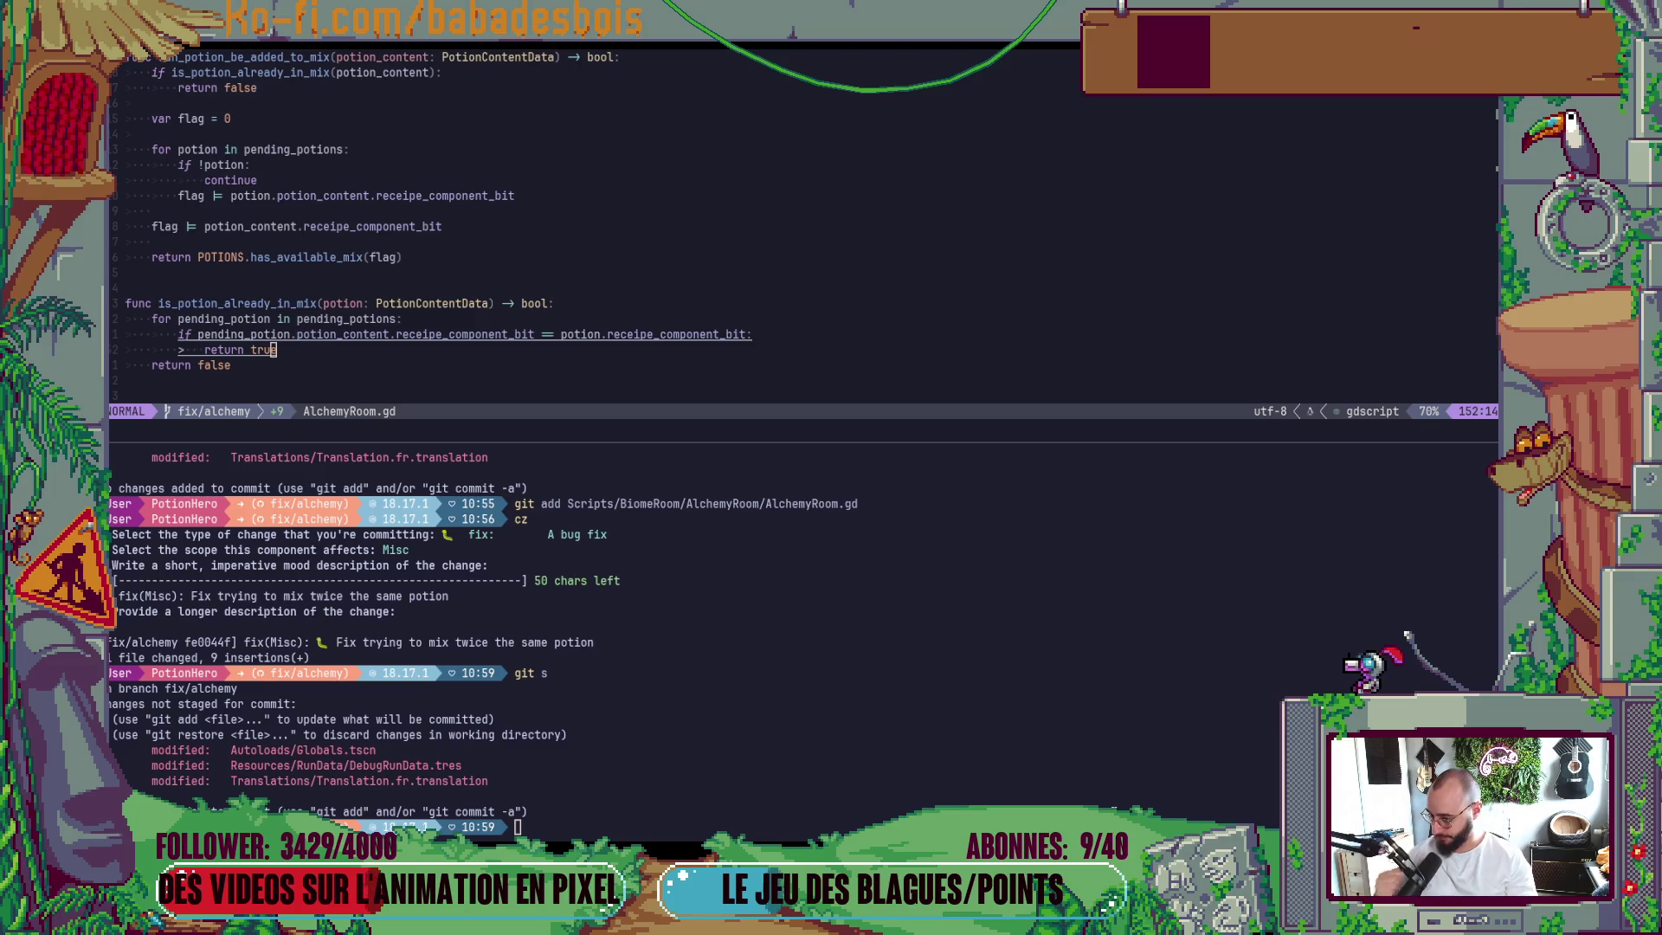
Re-check git status and toggle the pane zoom between the terminal and the AlchemyRoom.gd editor.
{"action": "type", "text": "git s"}
{"action": "key", "text": "Return"}
{"action": "type", "text": "git"}
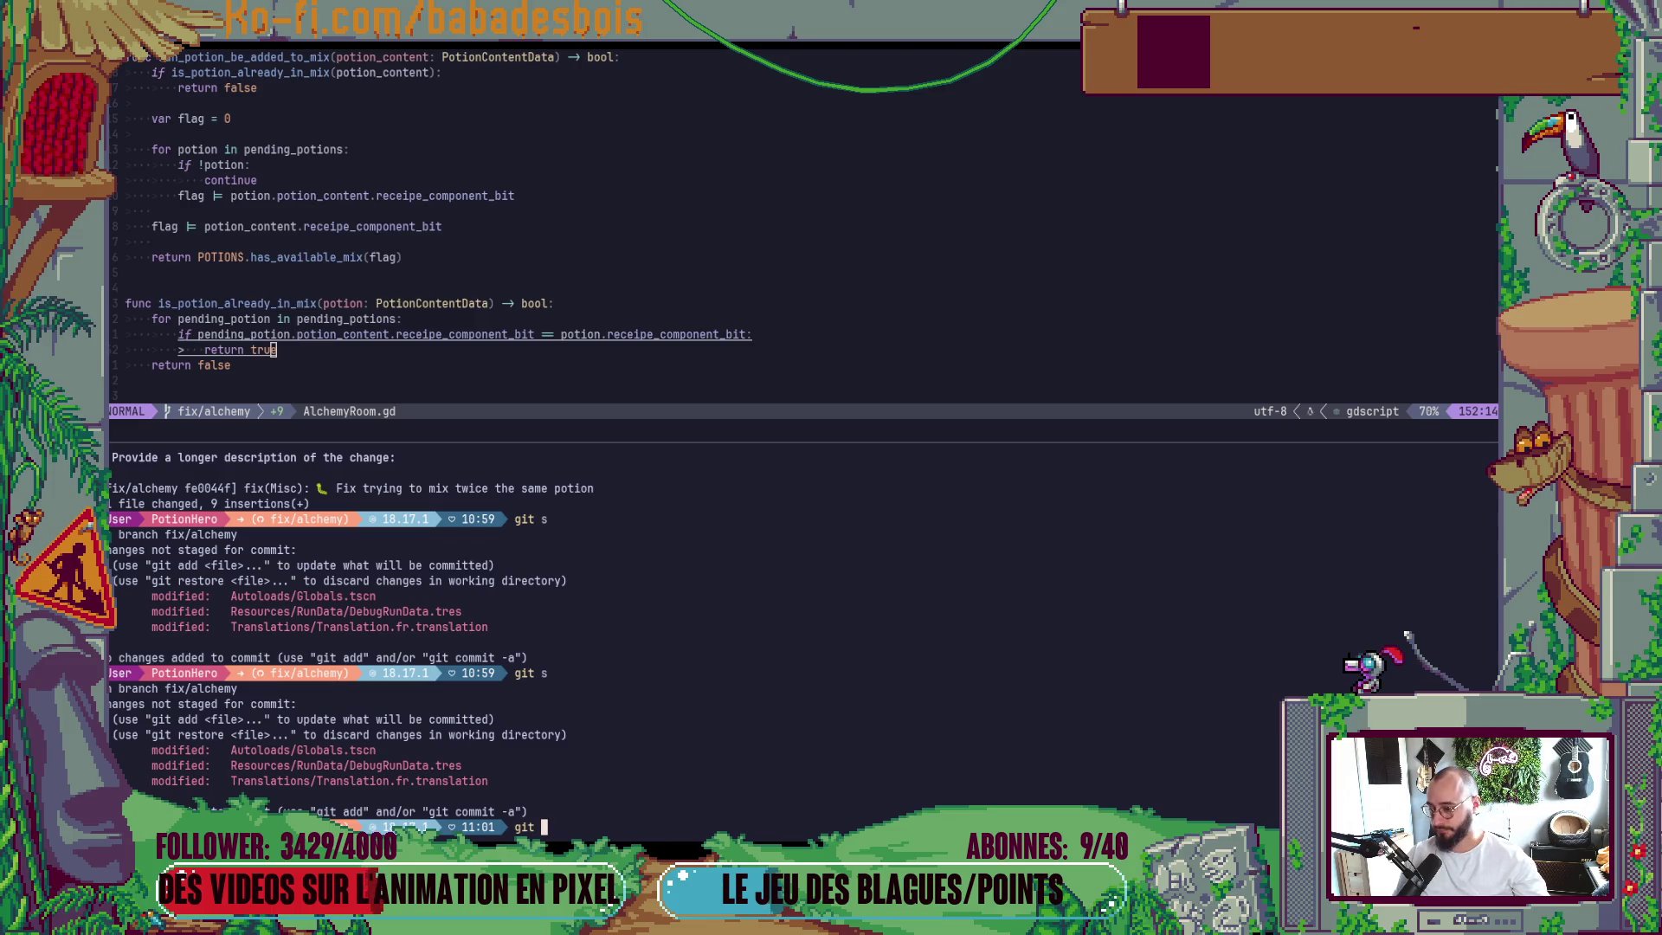
{"action": "key", "text": "BackSpace"}
{"action": "key", "text": "BackSpace"}
{"action": "key", "text": "BackSpace"}
{"action": "key", "text": "ctrl+b"}
{"action": "key", "text": "z"}
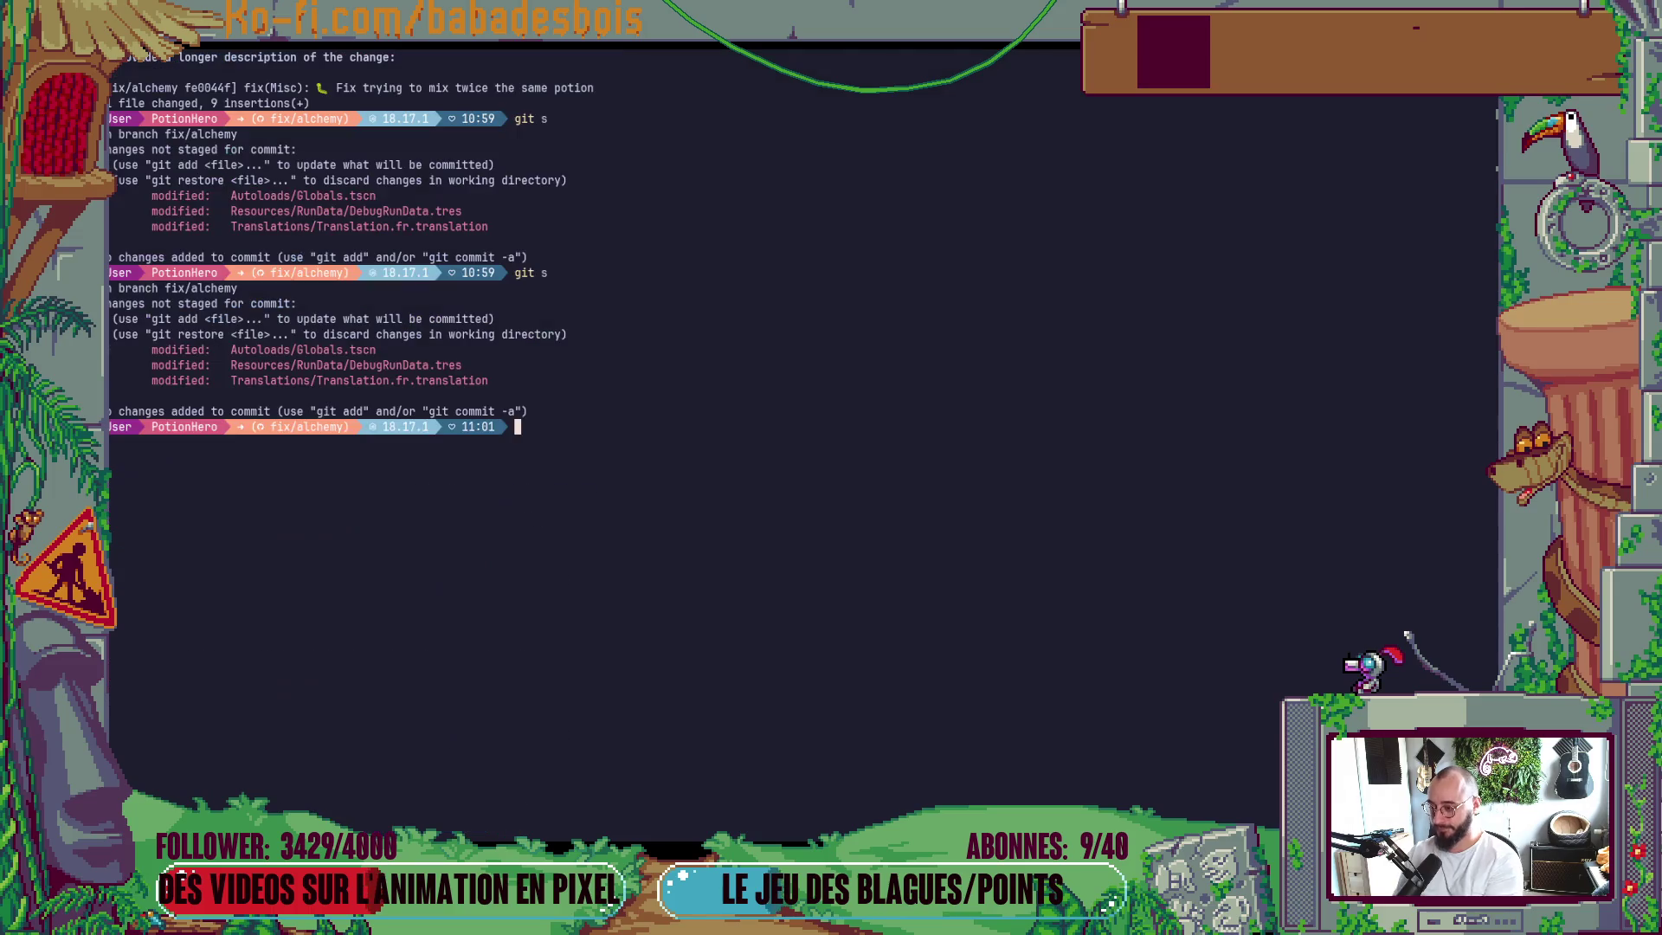
{"action": "key", "text": "ctrl+b"}
{"action": "key", "text": "z"}
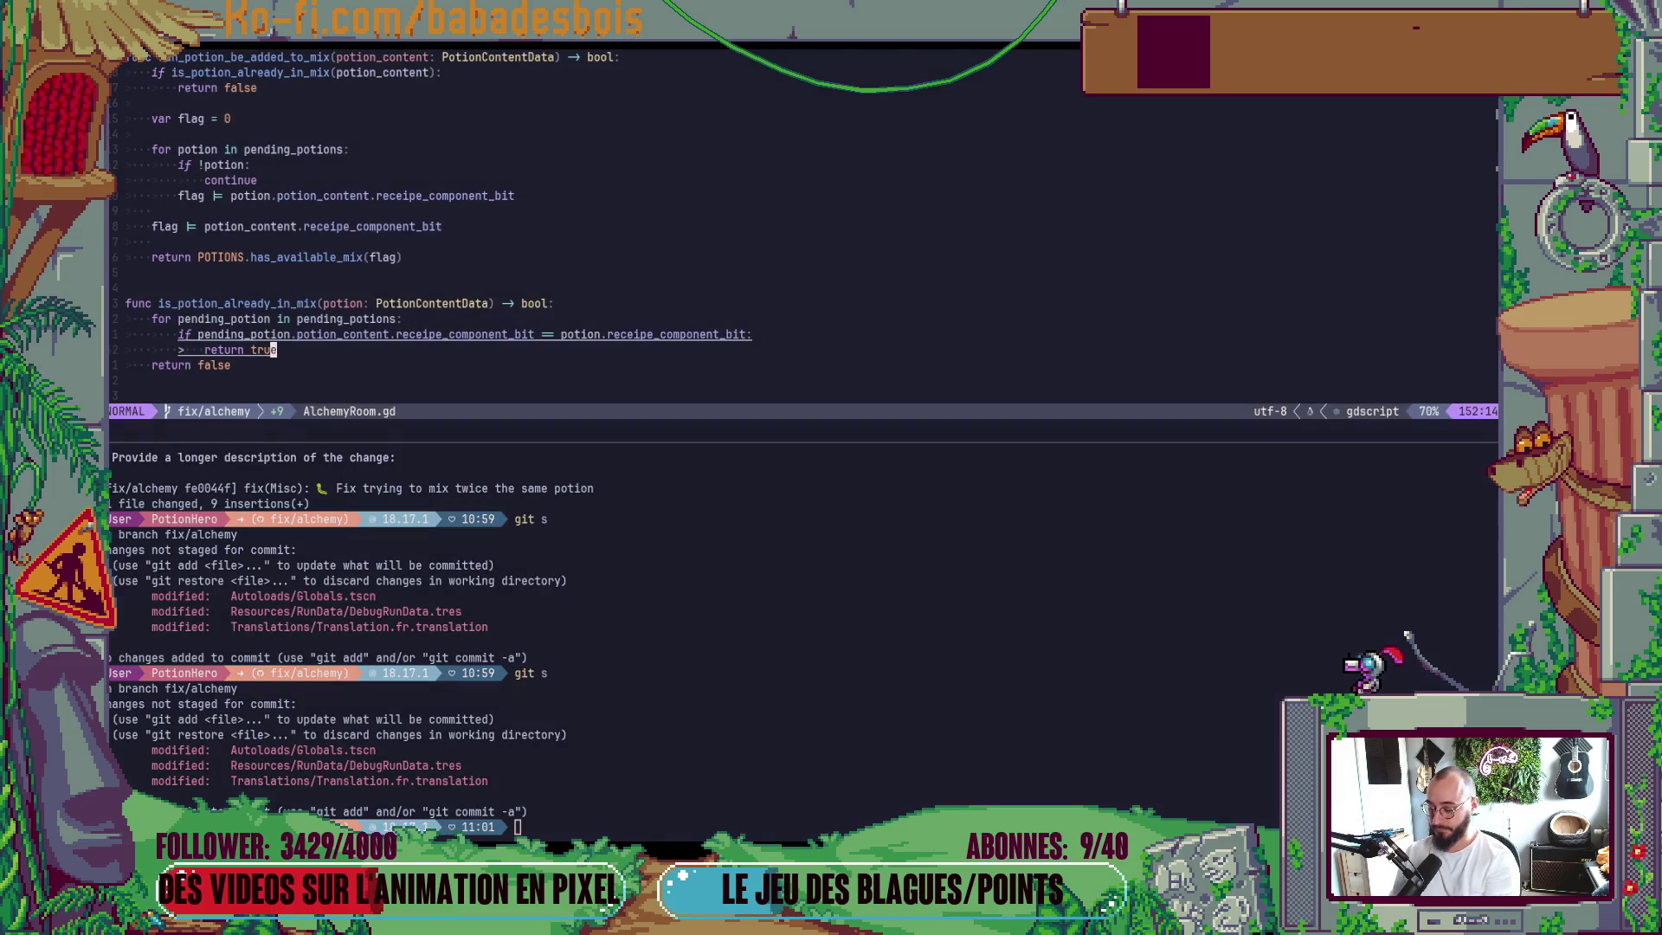
{"action": "key", "text": "ctrl+b"}
{"action": "key", "text": "z"}
Browse the open windows in the task switcher, then return to Neovim.
{"action": "key", "text": "alt+Tab"}
{"action": "key", "text": "alt+Tab"}
{"action": "key", "text": "alt+Tab"}
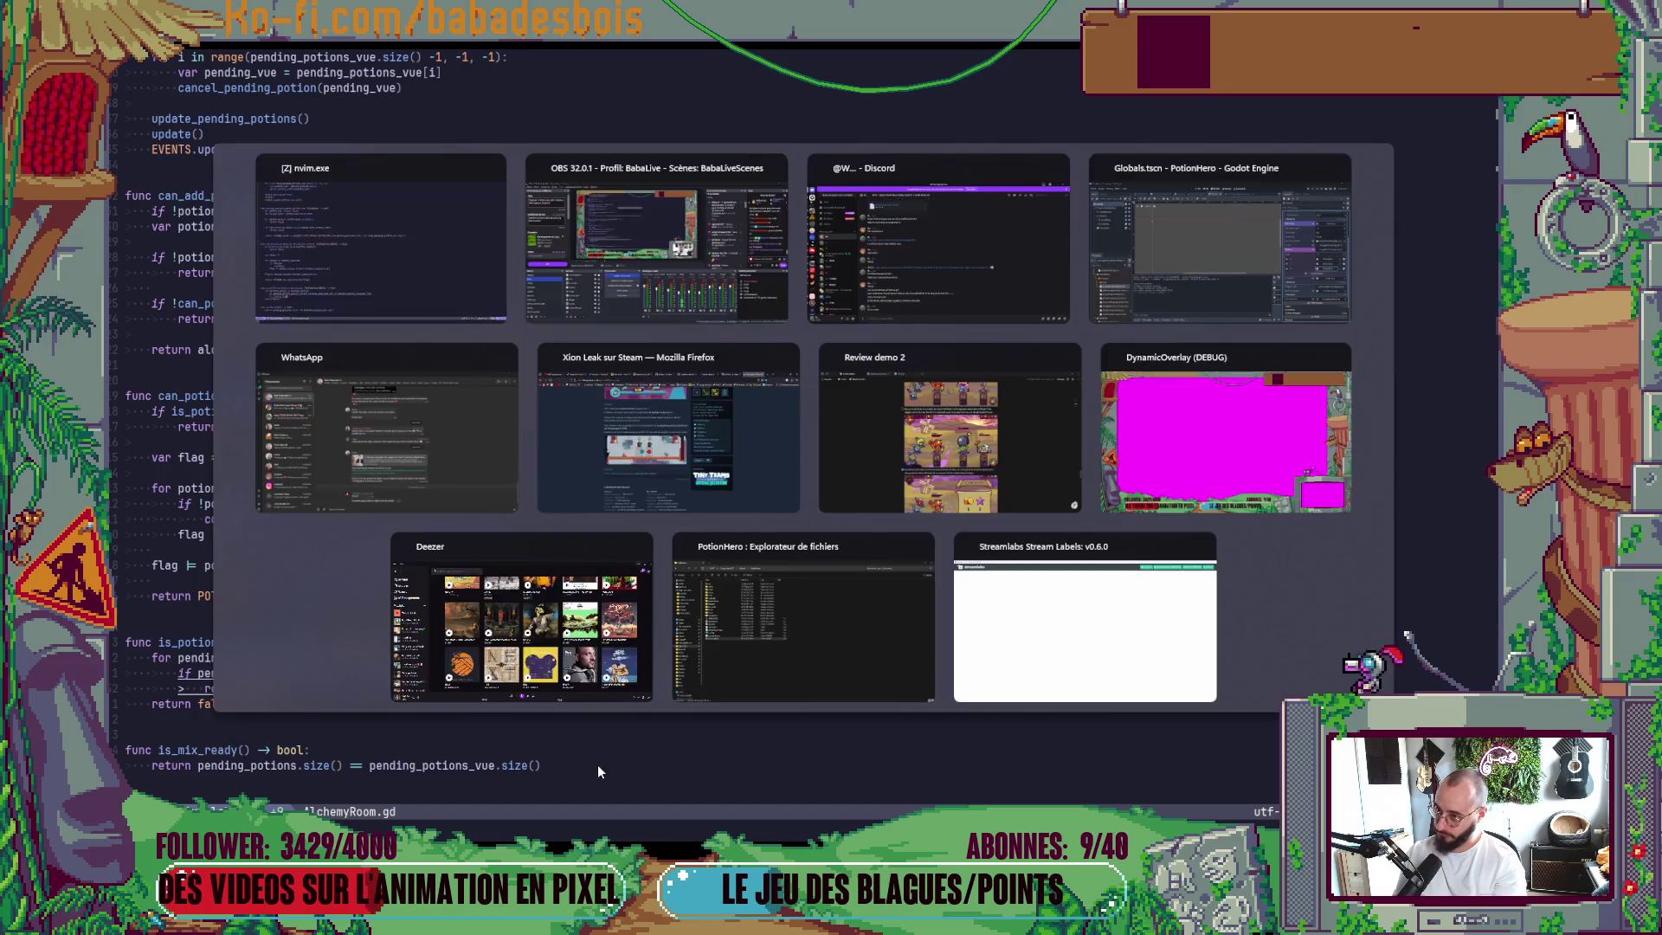
{"action": "key", "text": "Down"}
{"action": "key", "text": "Left"}
{"action": "key", "text": "Left"}
{"action": "key", "text": "Left"}
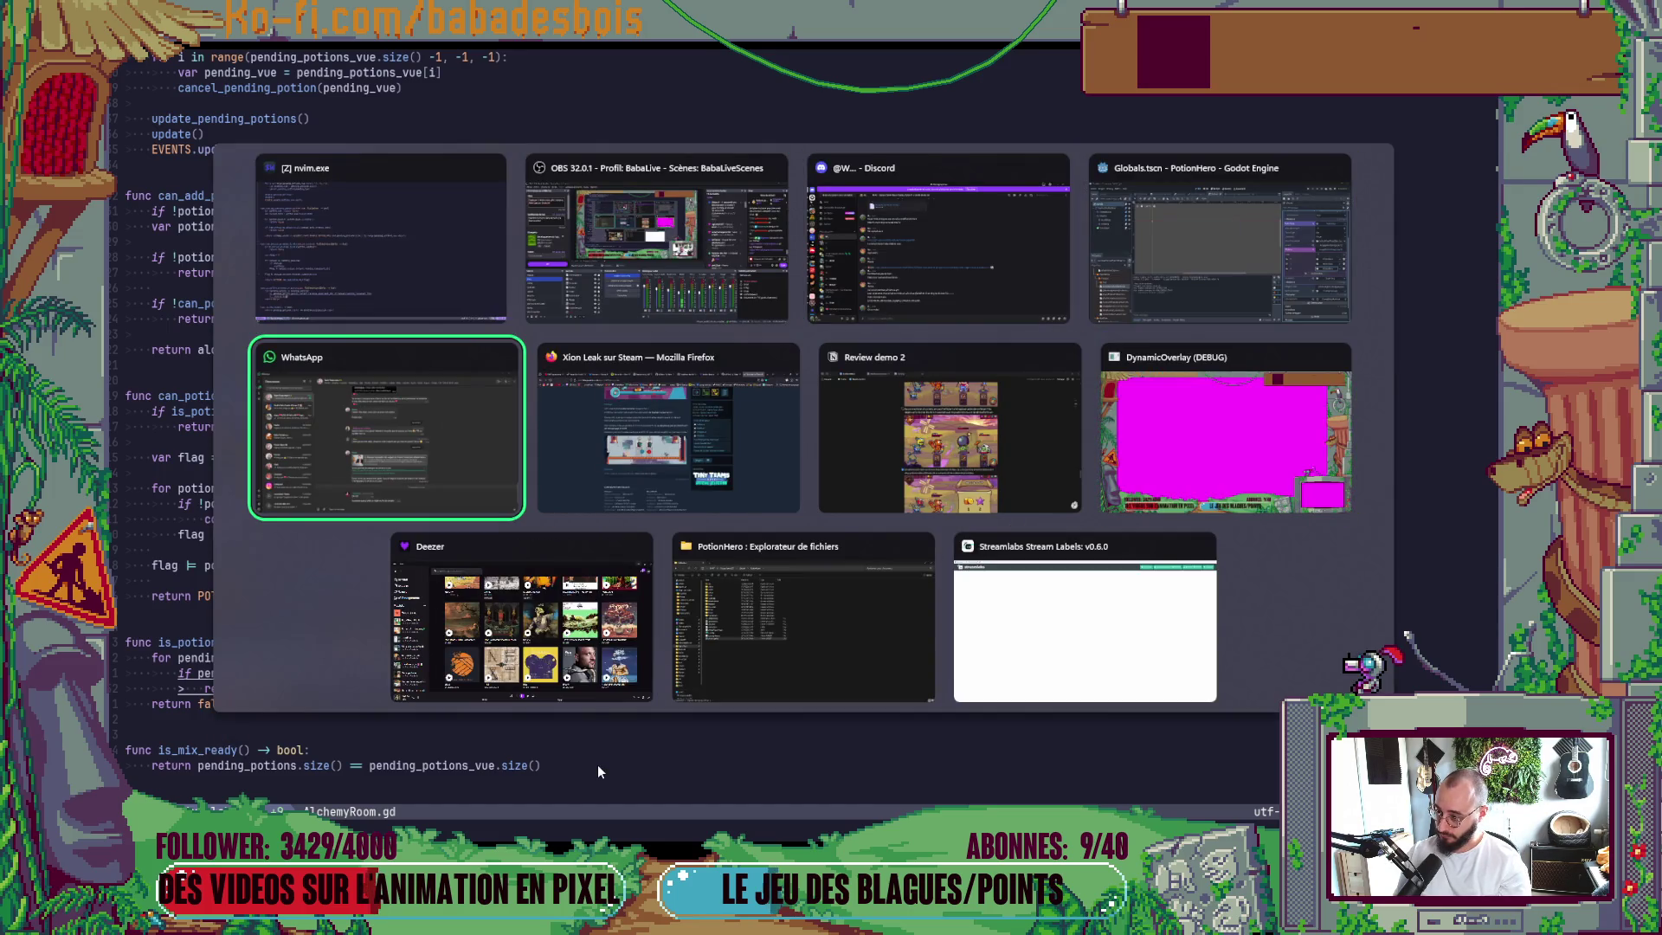
{"action": "key", "text": "Right"}
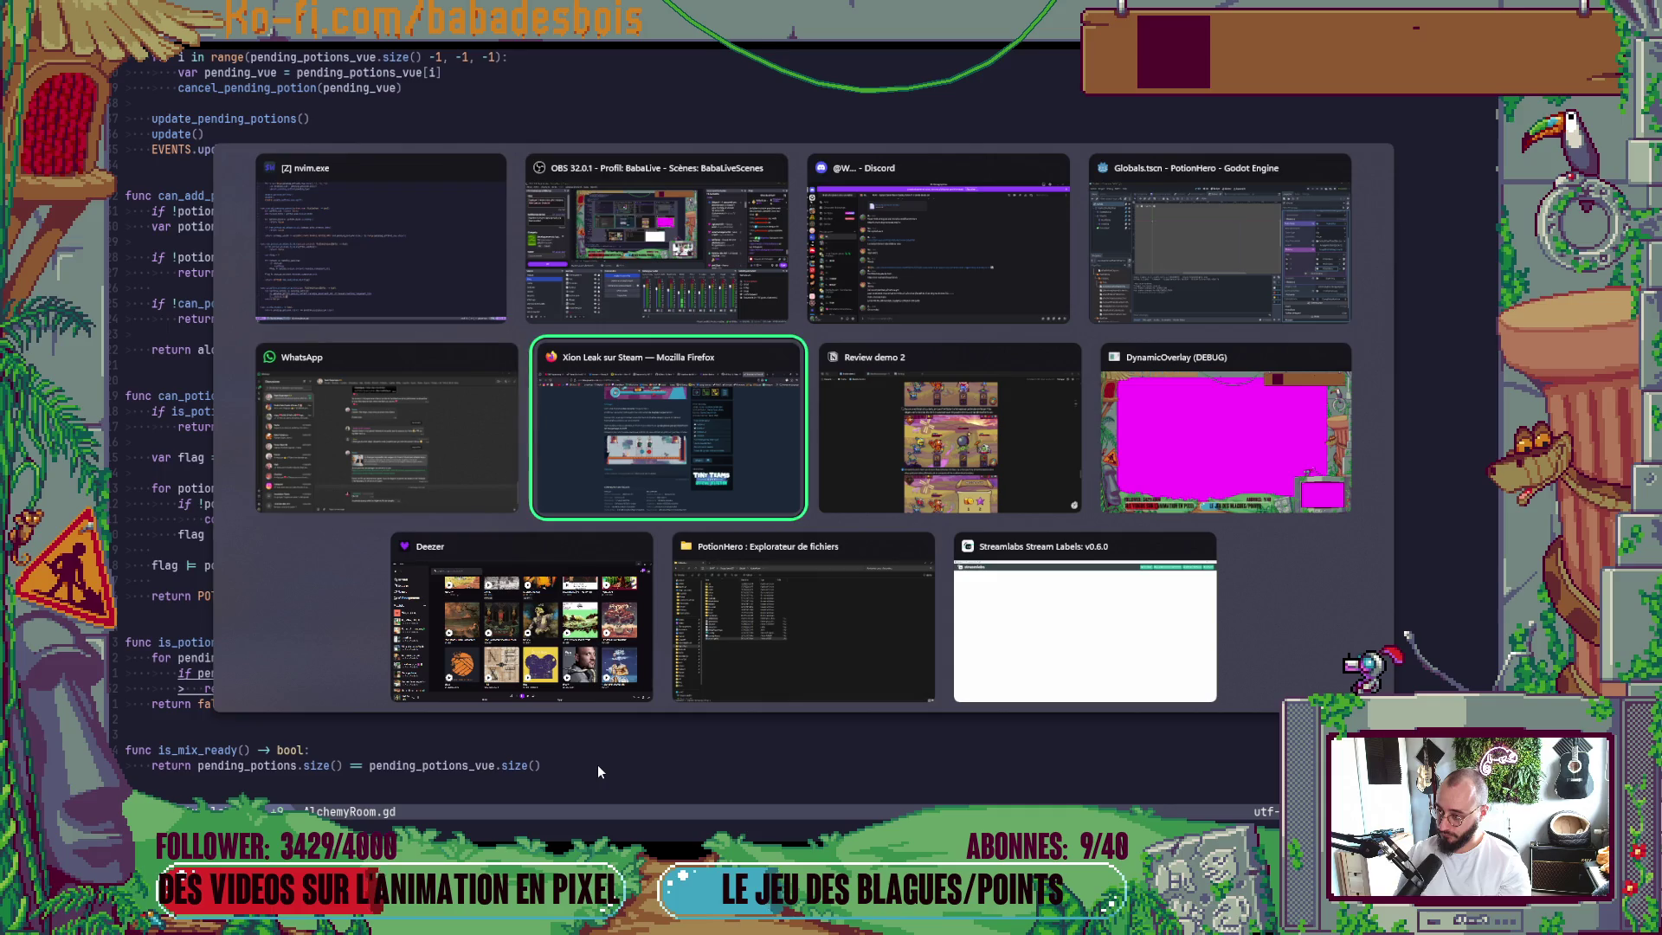
{"action": "key", "text": "Up"}
{"action": "key", "text": "Right"}
{"action": "key", "text": "Left"}
{"action": "key", "text": "Right"}
{"action": "key", "text": "Down"}
{"action": "key", "text": "Up"}
{"action": "key", "text": "Right"}
{"action": "key", "text": "Right"}
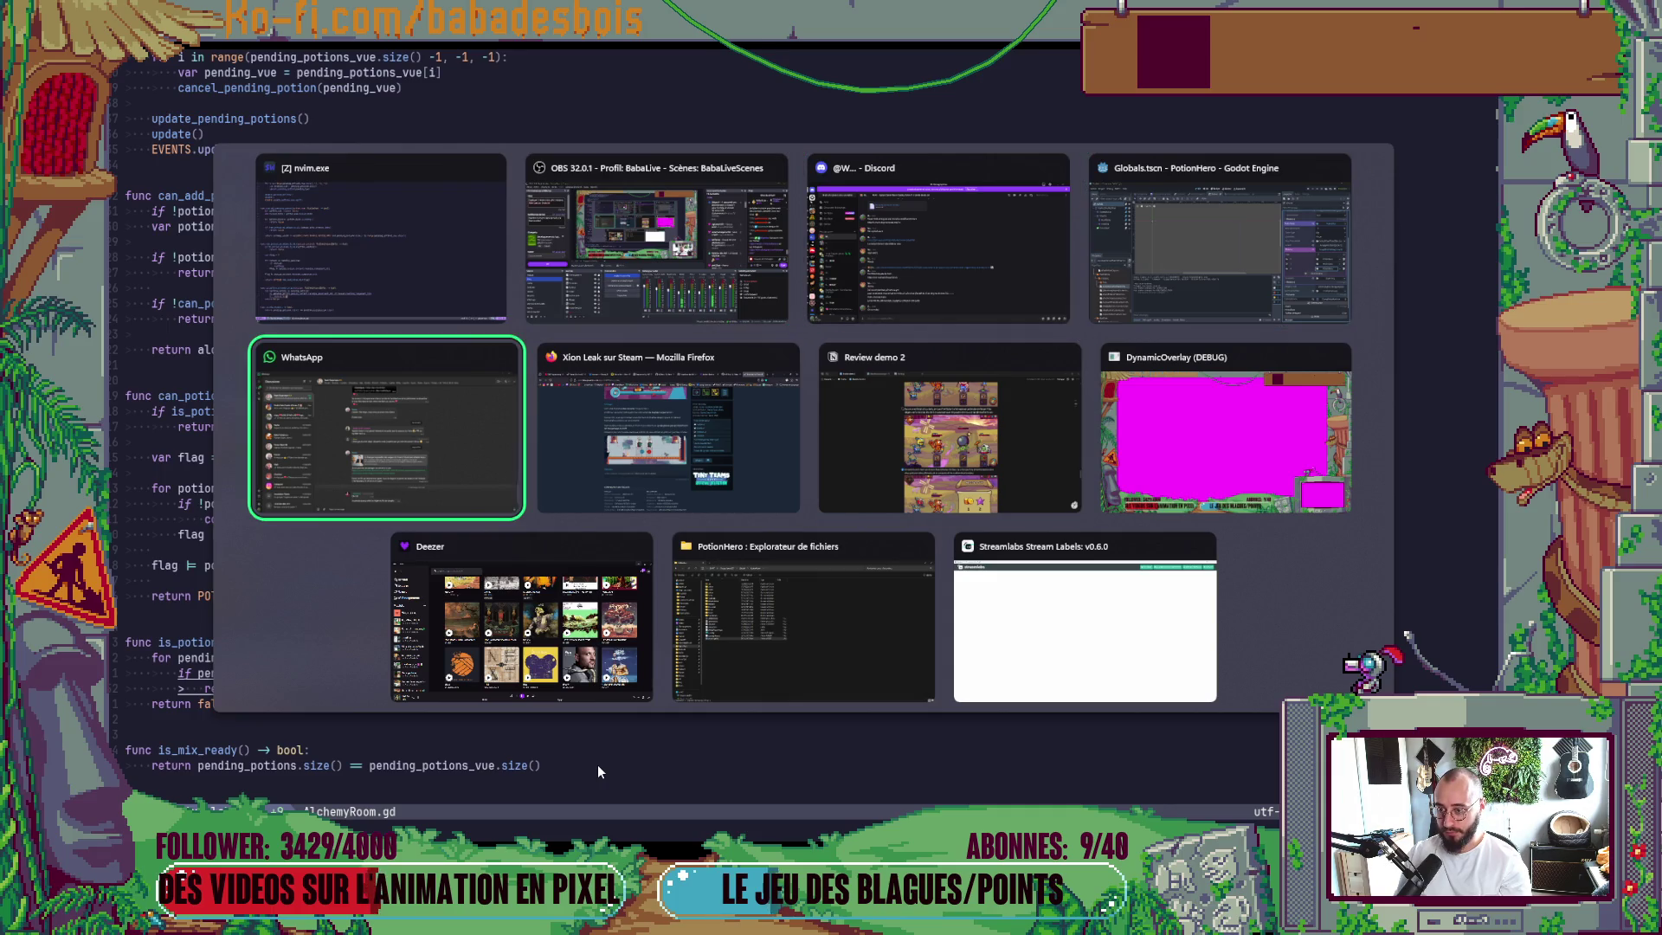
{"action": "key", "text": "Up"}
Run git push in the terminal to push fix/alchemy to origin, then switch to the browser.
{"action": "key", "text": "ctrl+backslash"}
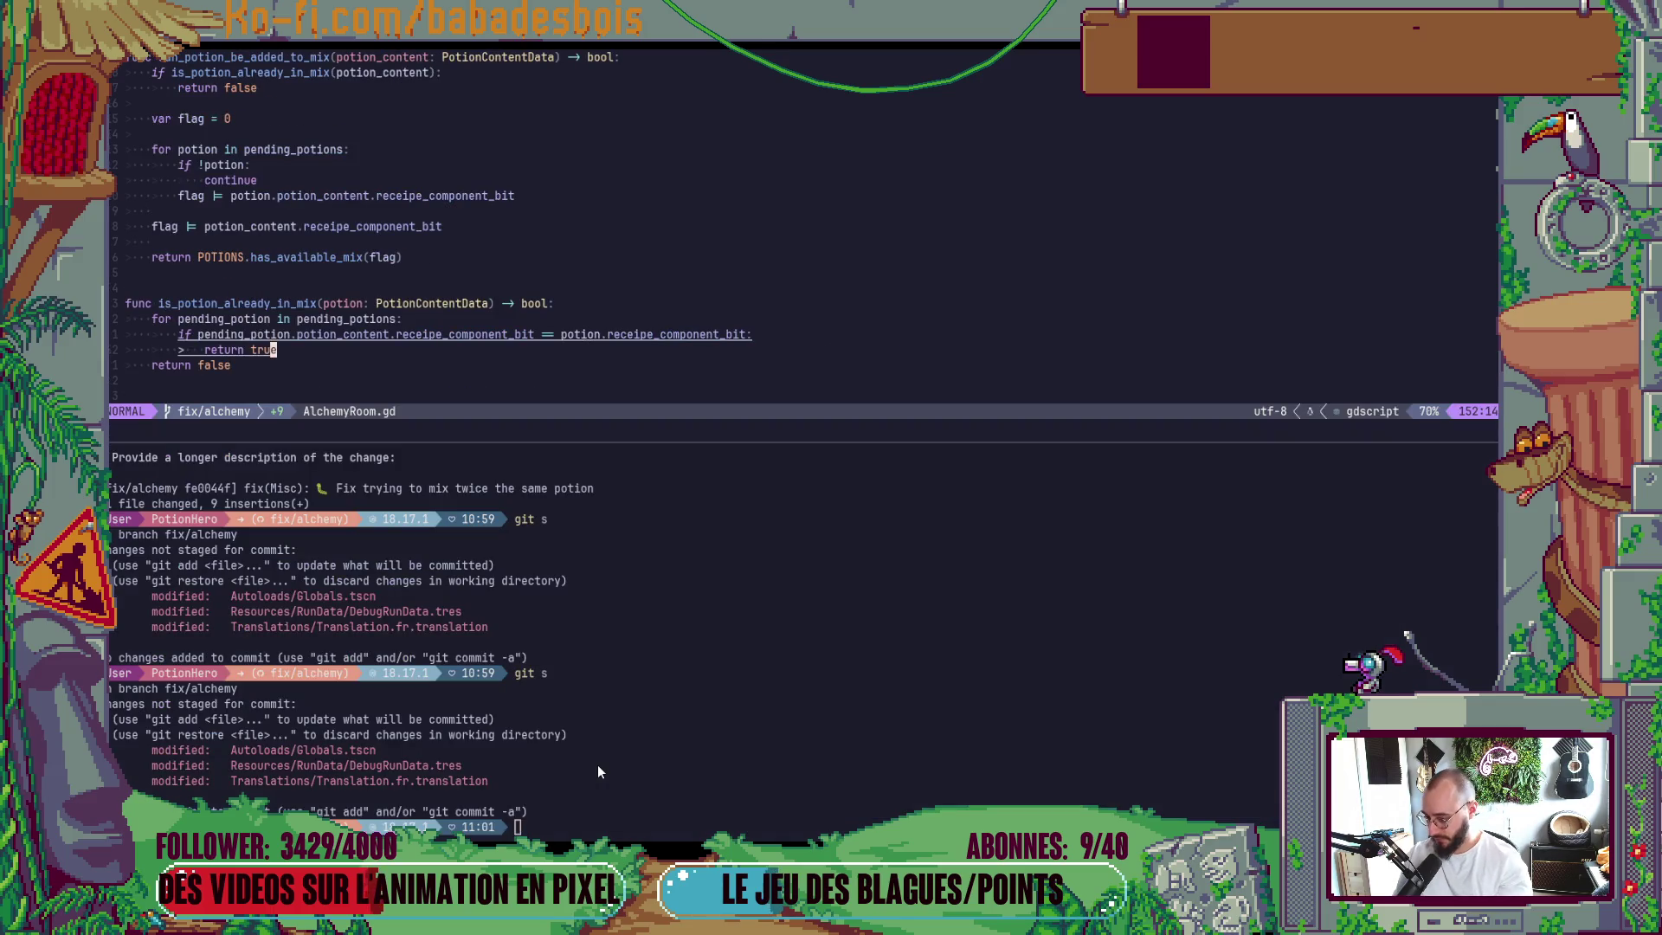
{"action": "scroll", "coordinate": [599, 766], "scroll_direction": "up", "scroll_amount": 4}
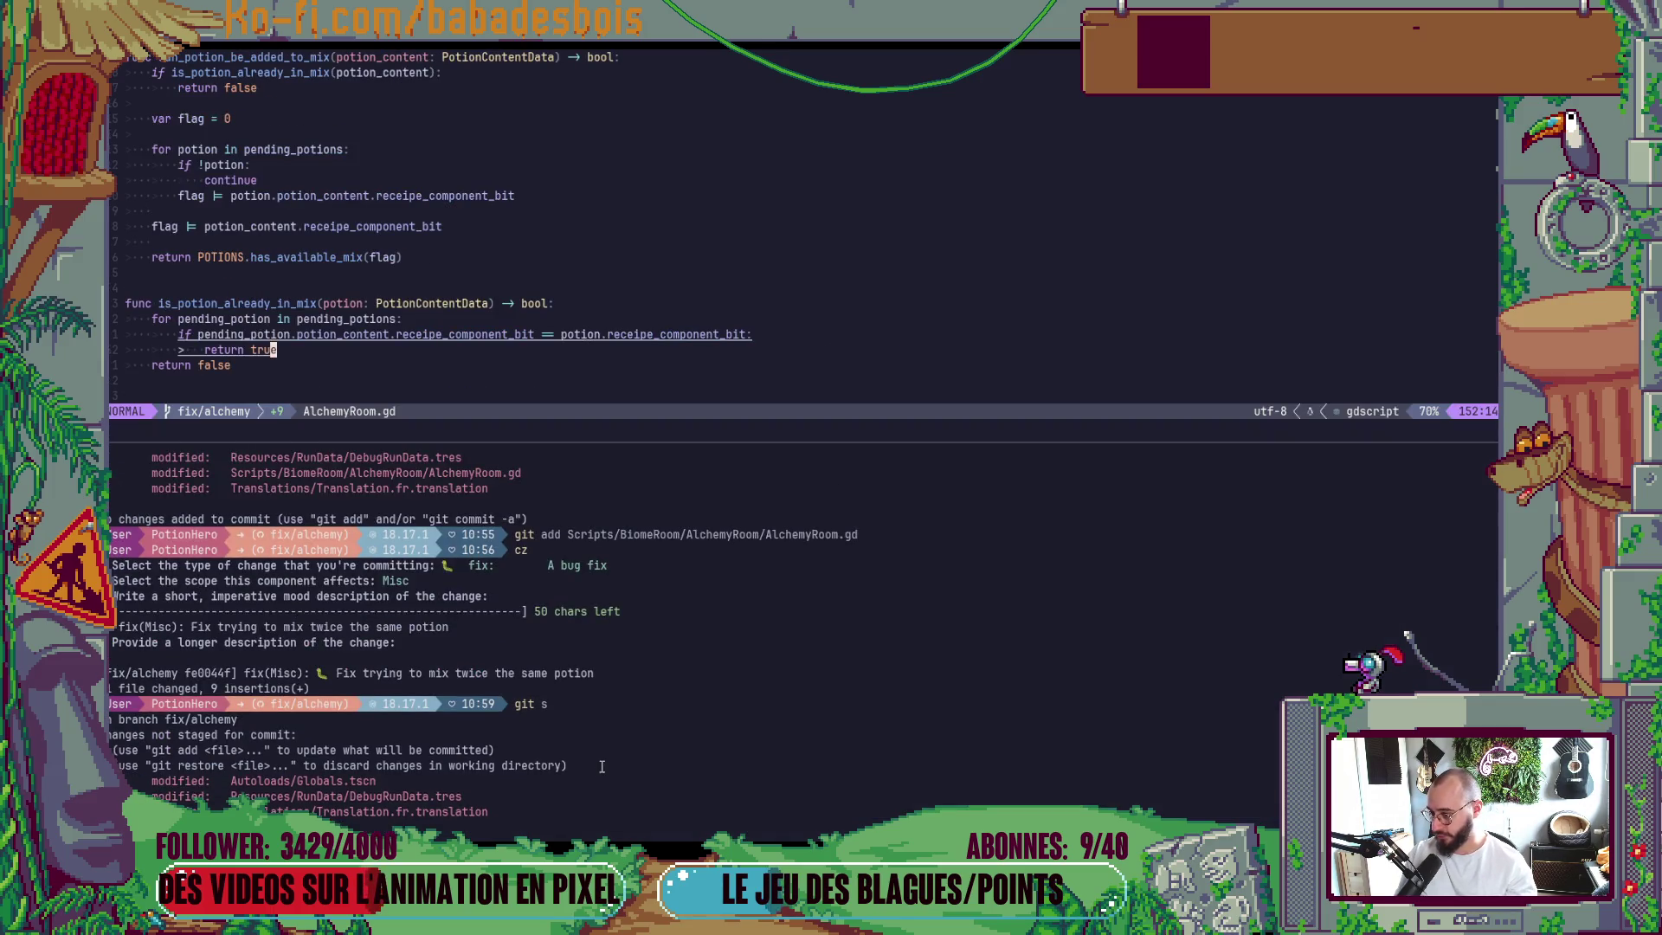
{"action": "scroll", "coordinate": [602, 766], "scroll_direction": "down", "scroll_amount": 4}
{"action": "type", "text": "git push"}
{"action": "key", "text": "Return"}
{"action": "key", "text": "alt+Tab"}
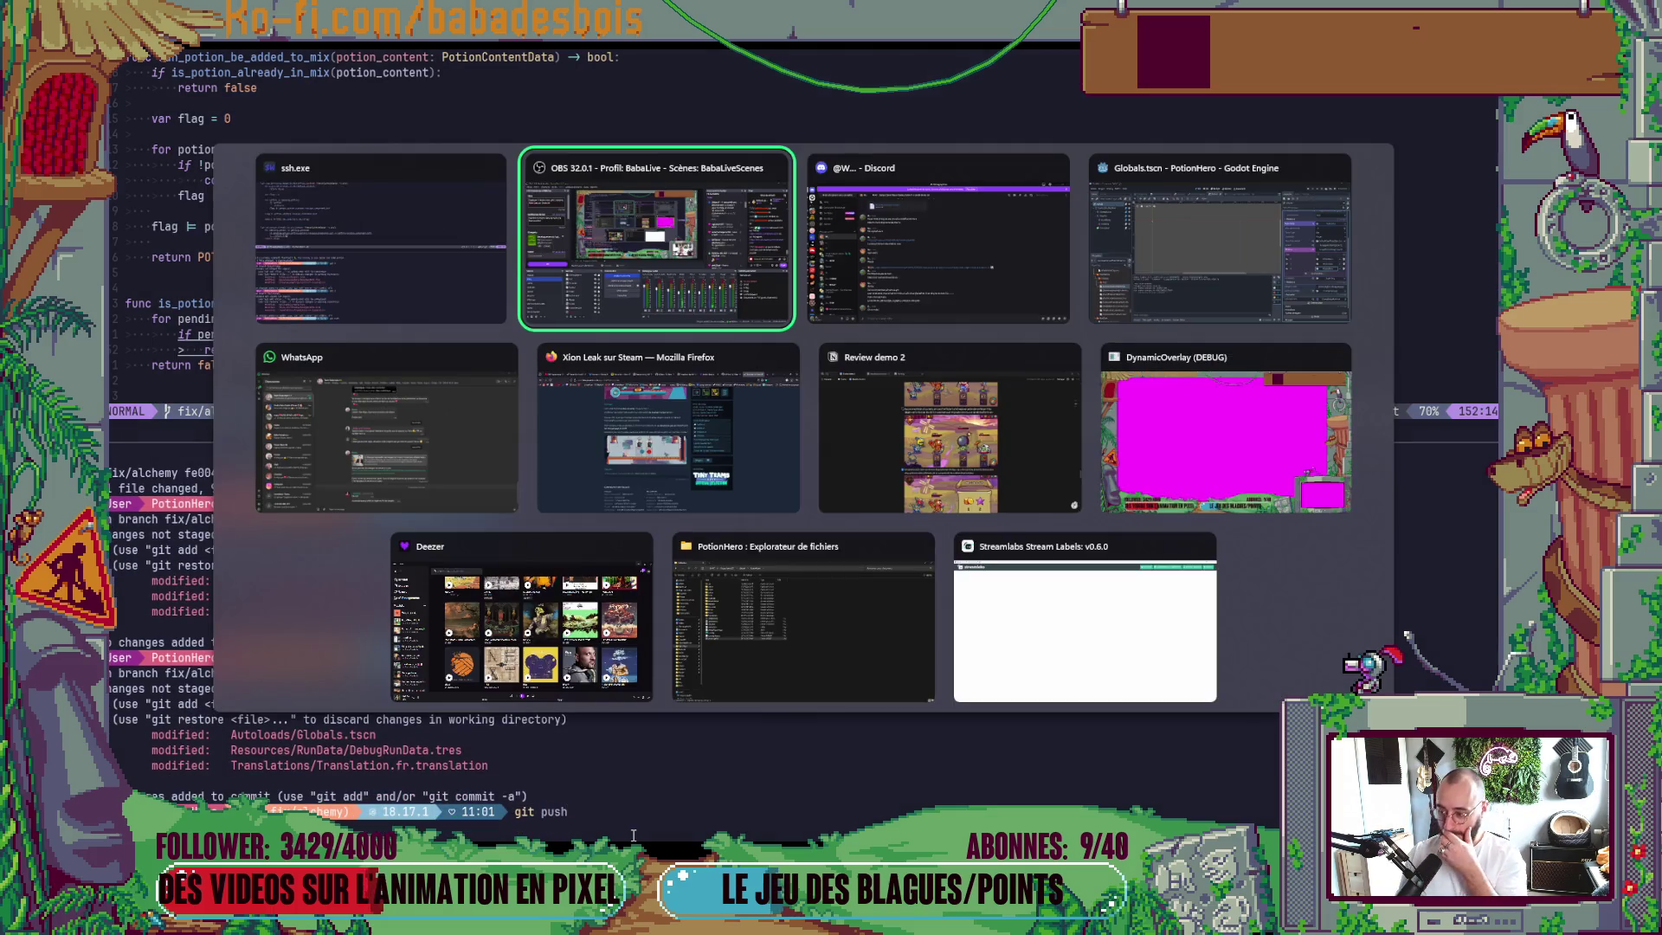
{"action": "key", "text": "alt+Tab"}
{"action": "key", "text": "alt+Tab"}
{"action": "key", "text": "alt+Tab"}
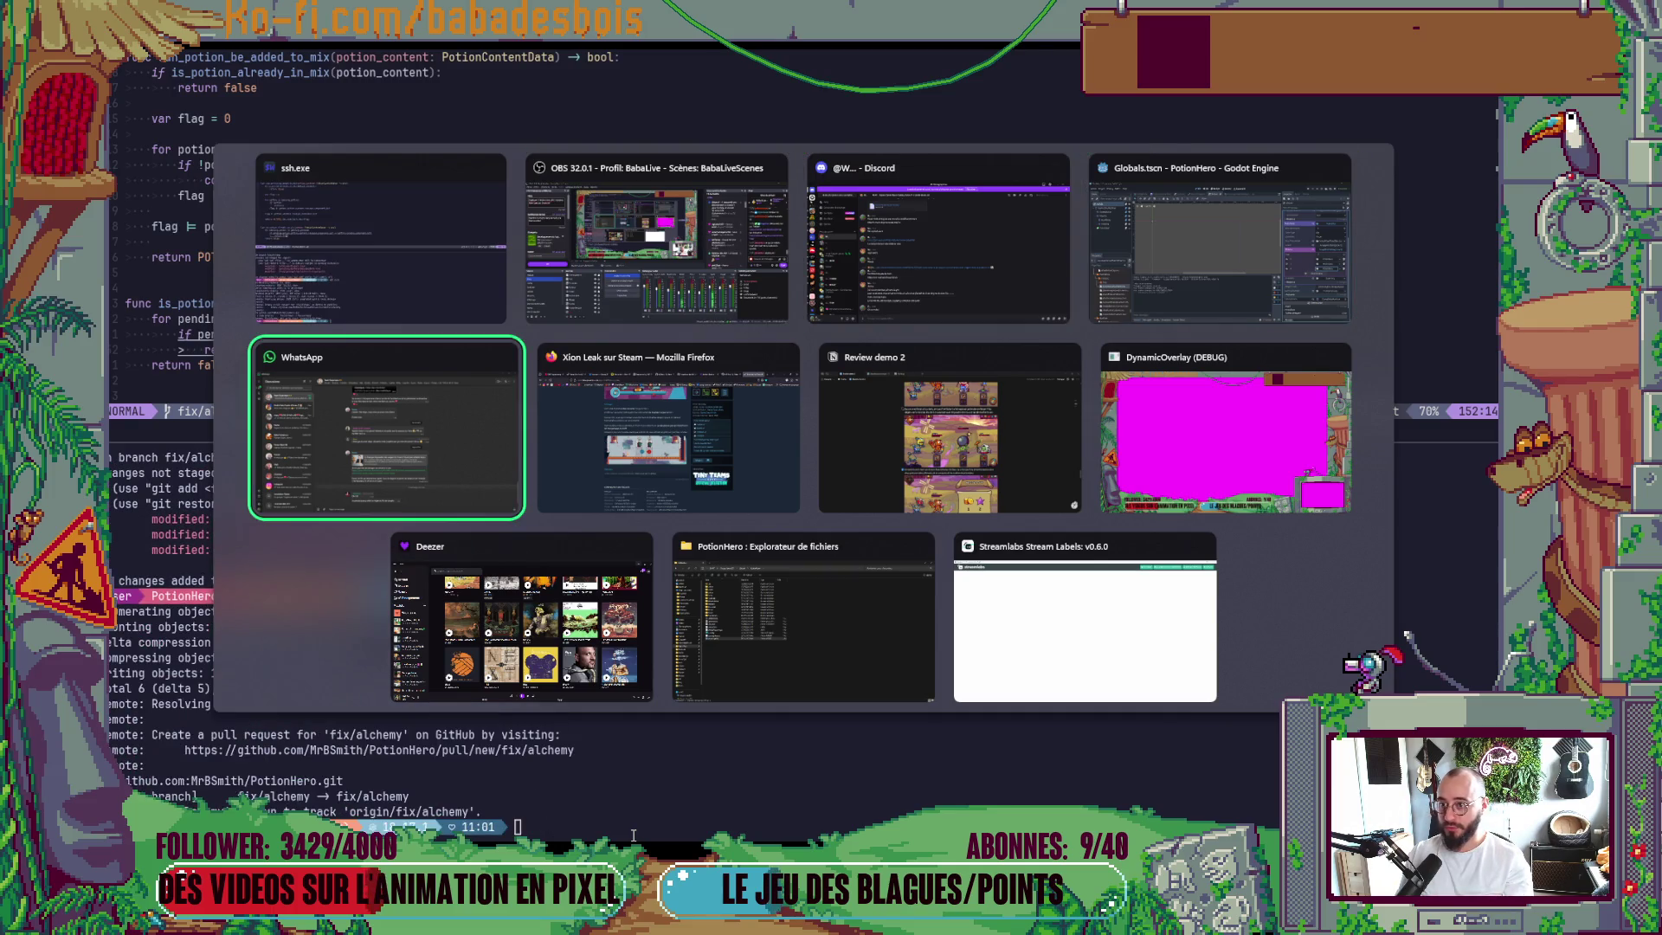
{"action": "key", "text": "alt+Tab"}
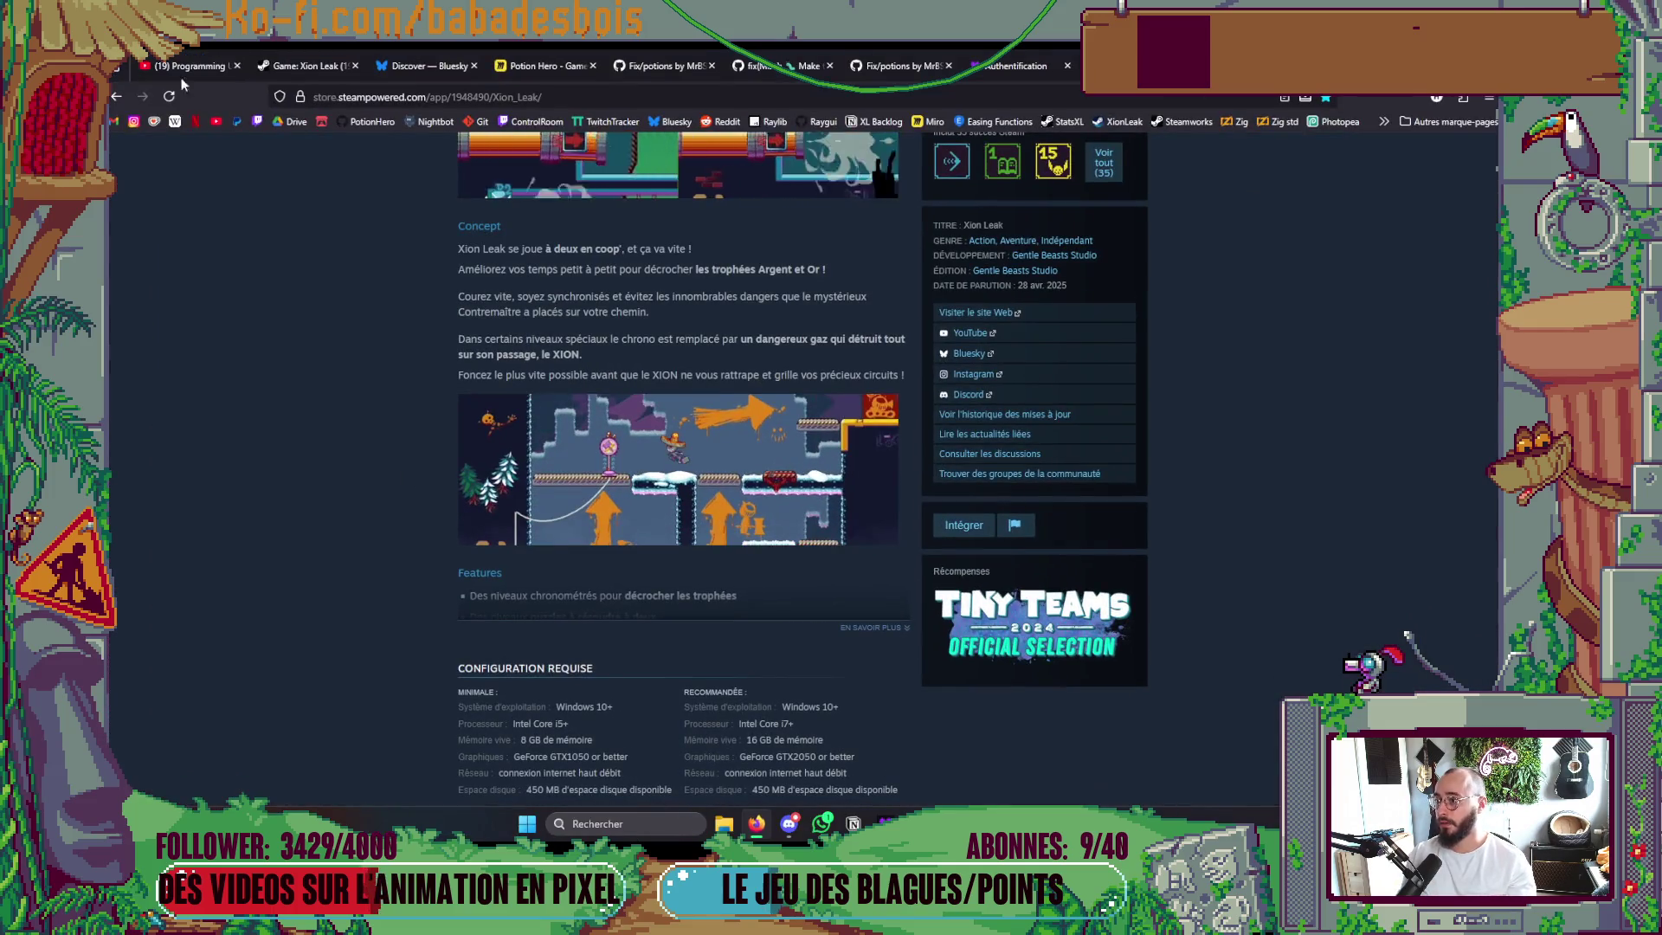
Close the pull request #59, Deezer and Xion Leak Steam tabs, leaving merged PR #58 'Fix/potions' showing.
{"action": "left_click", "coordinate": [790, 59]}
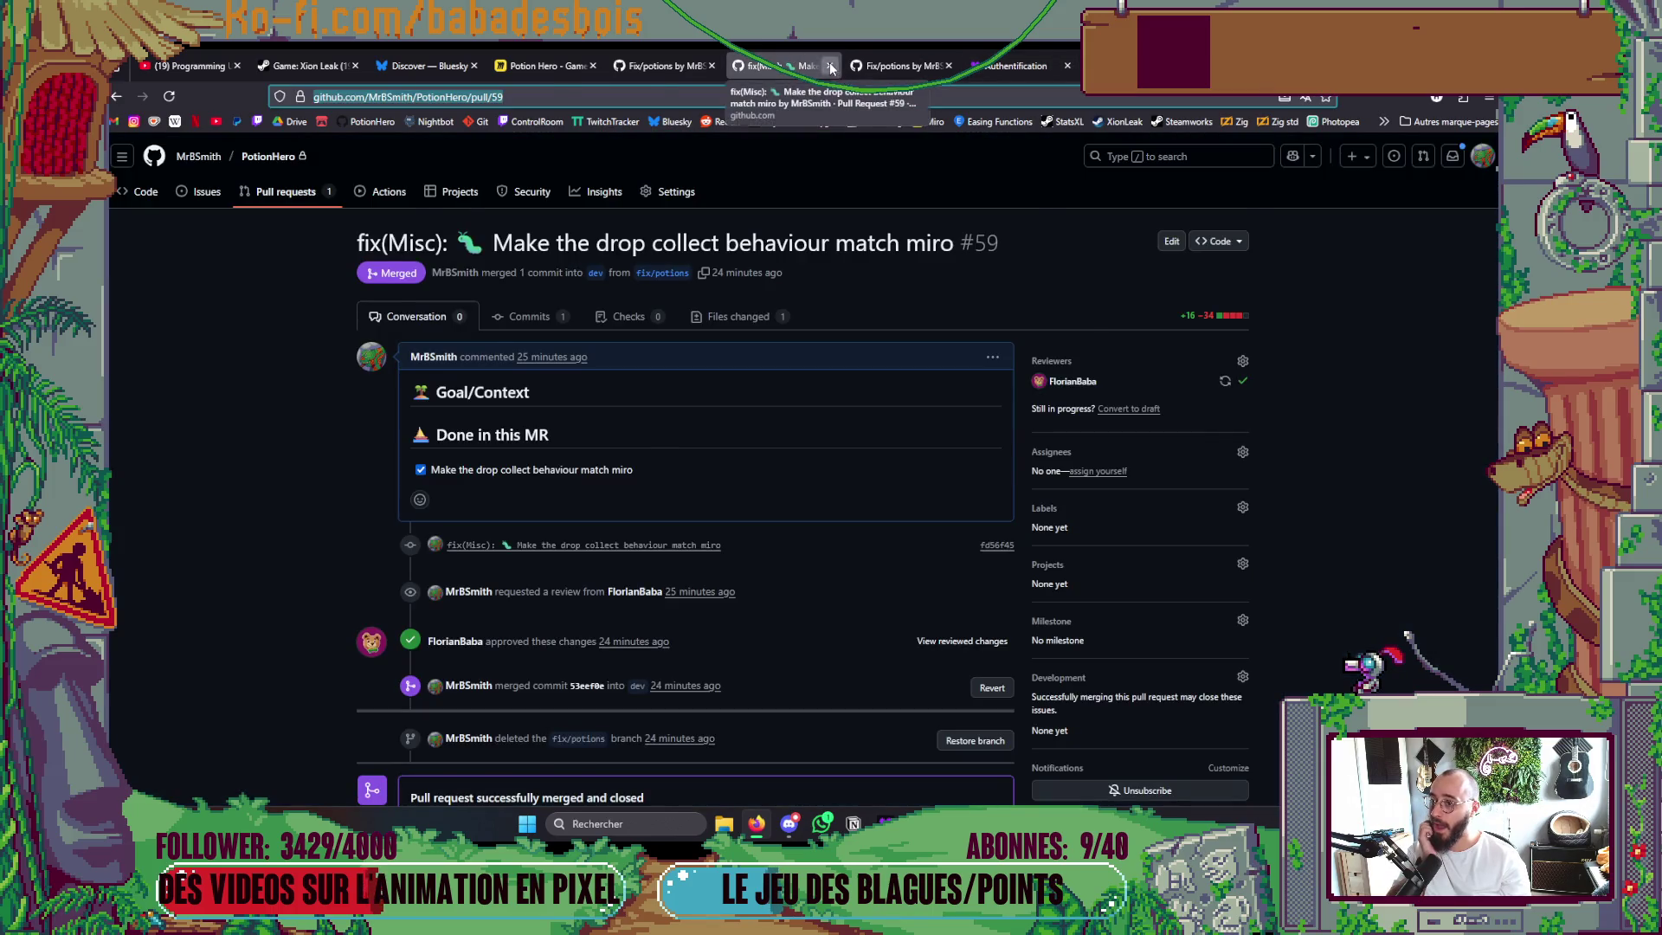
{"action": "left_click", "coordinate": [829, 66]}
{"action": "left_click", "coordinate": [829, 66]}
{"action": "left_click", "coordinate": [829, 66]}
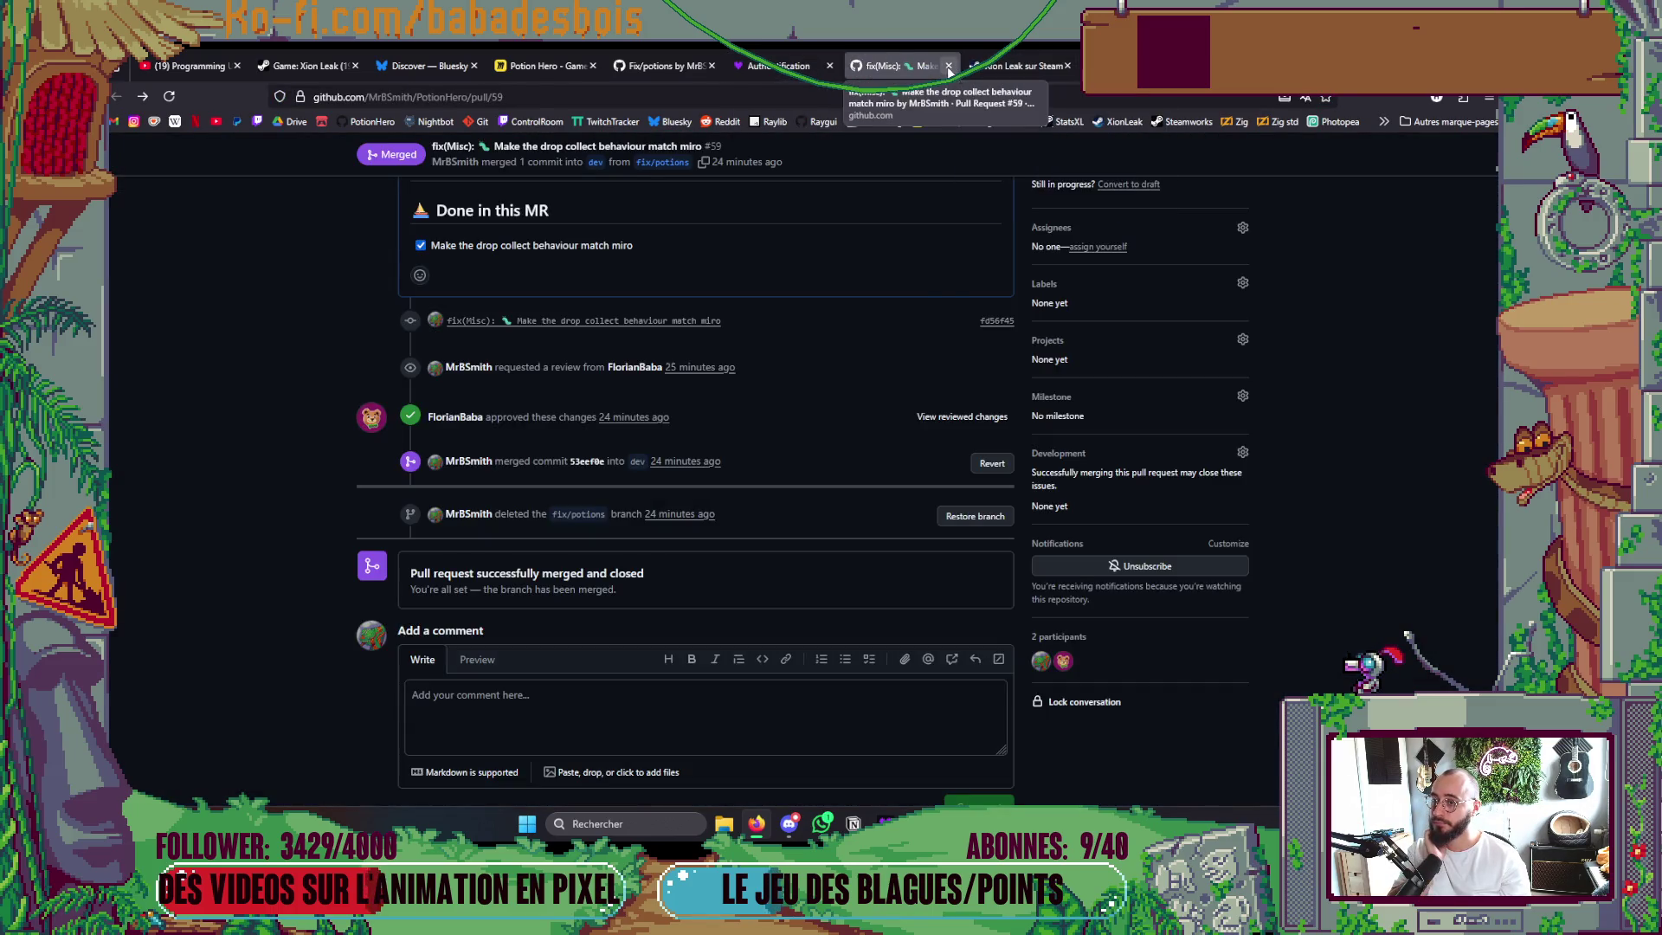
{"action": "left_click", "coordinate": [829, 66]}
{"action": "left_click", "coordinate": [833, 66]}
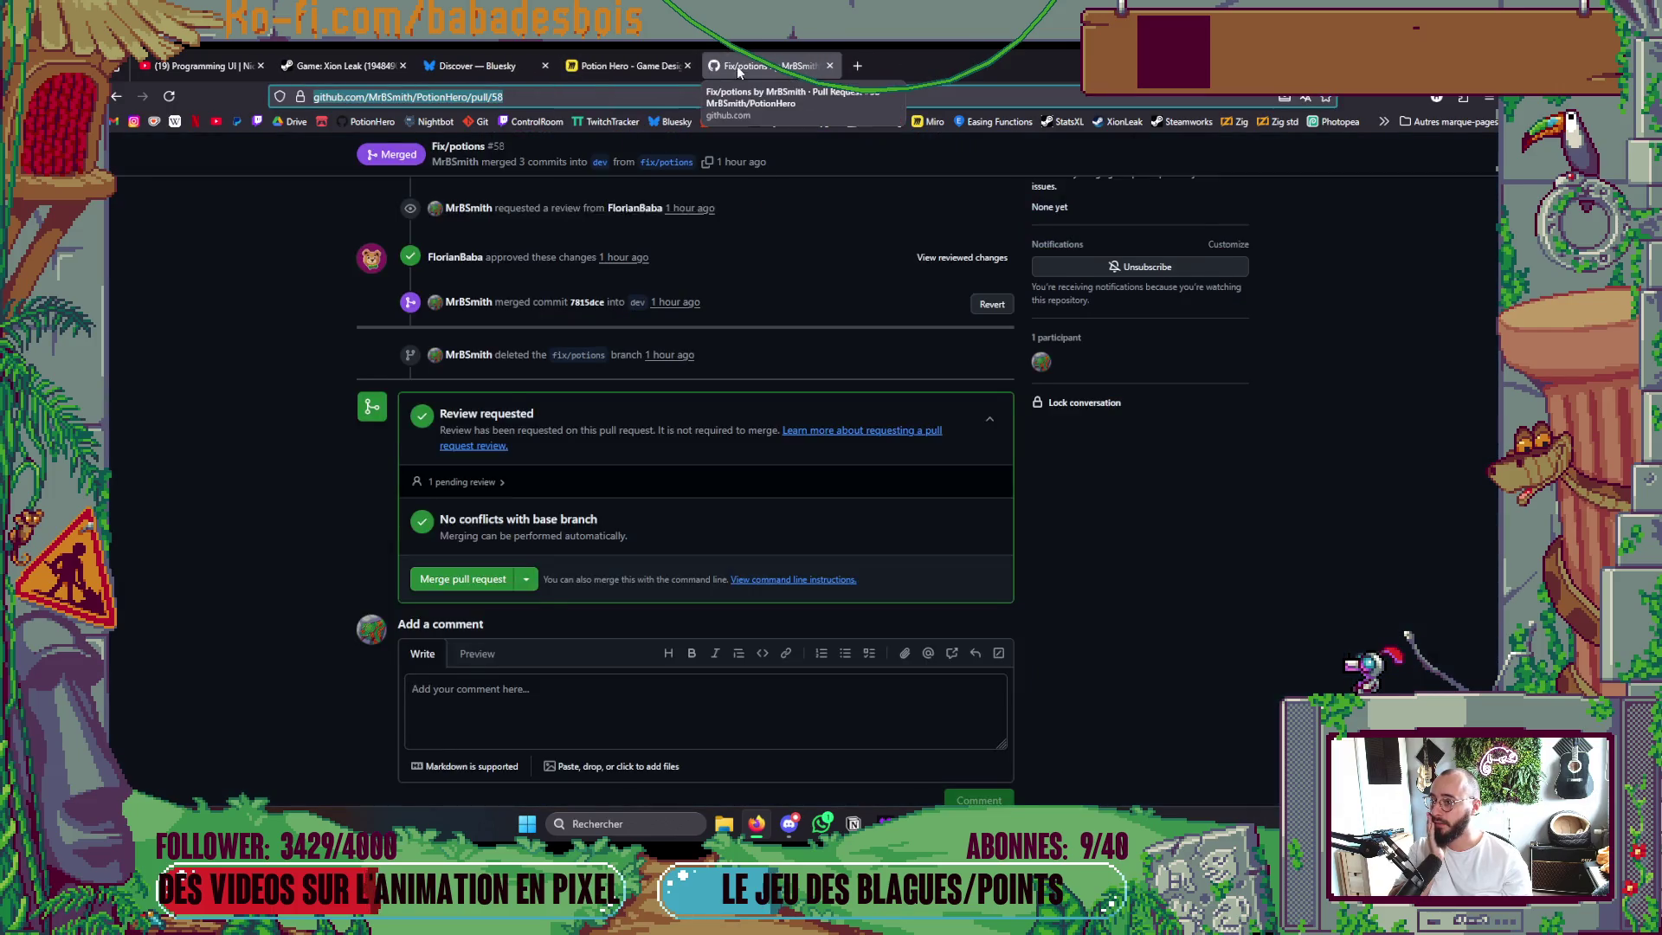
{"action": "scroll", "coordinate": [383, 745], "scroll_direction": "up", "scroll_amount": 5}
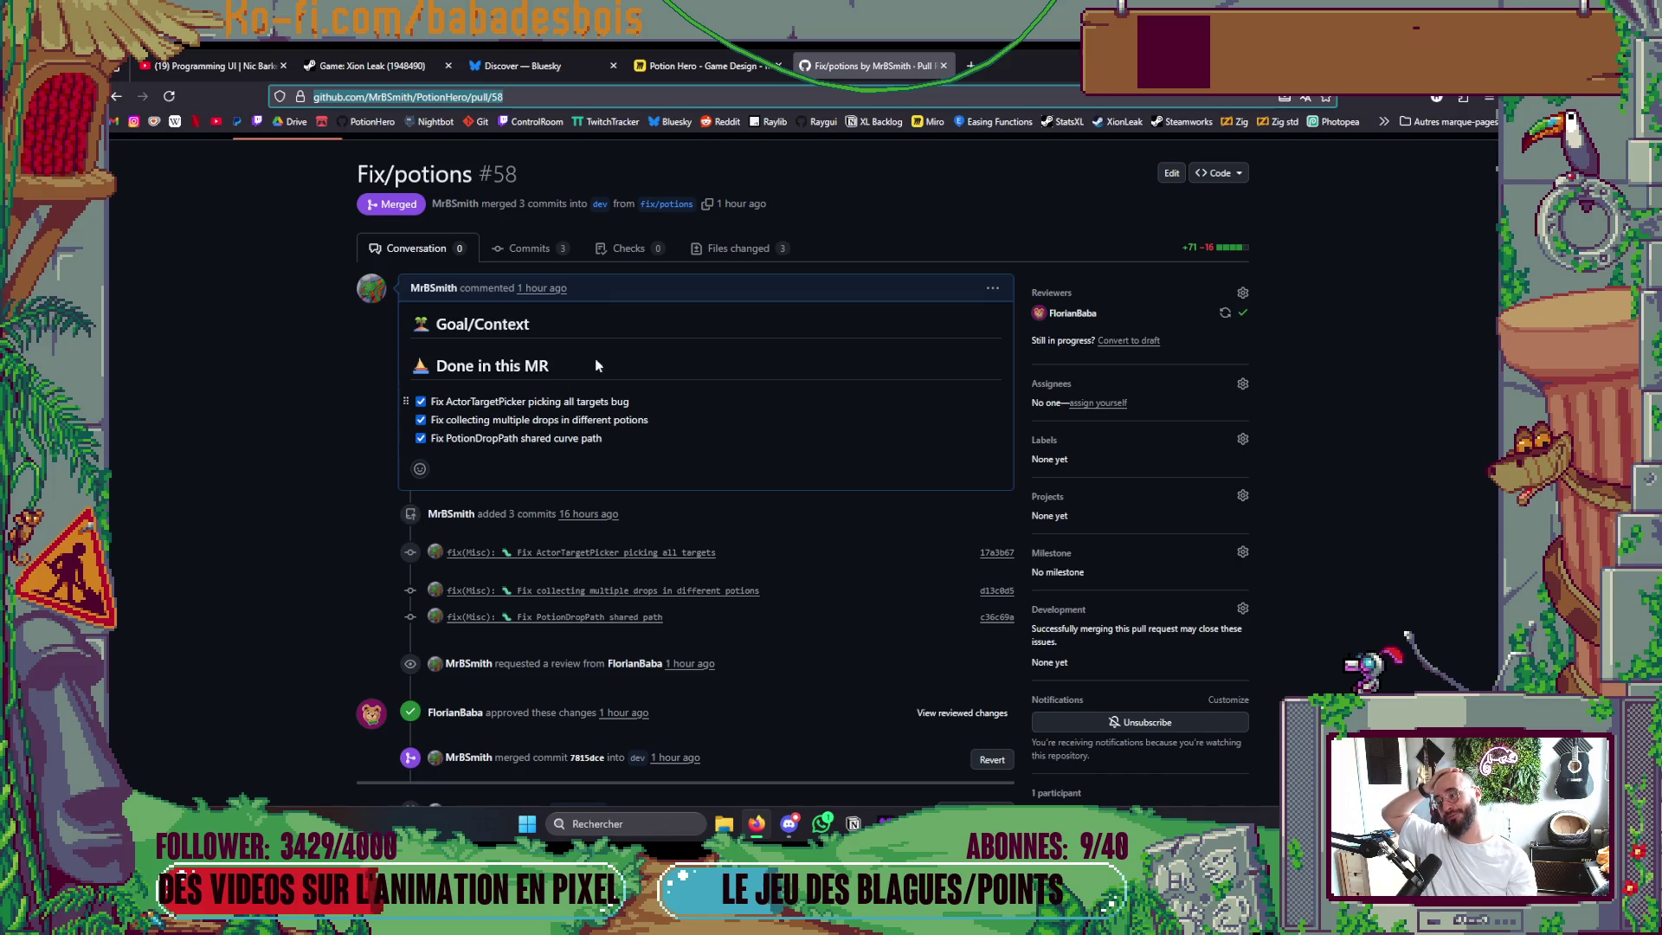
{"action": "scroll", "coordinate": [683, 301], "scroll_direction": "down", "scroll_amount": 2}
{"action": "scroll", "coordinate": [682, 294], "scroll_direction": "up", "scroll_amount": 3}
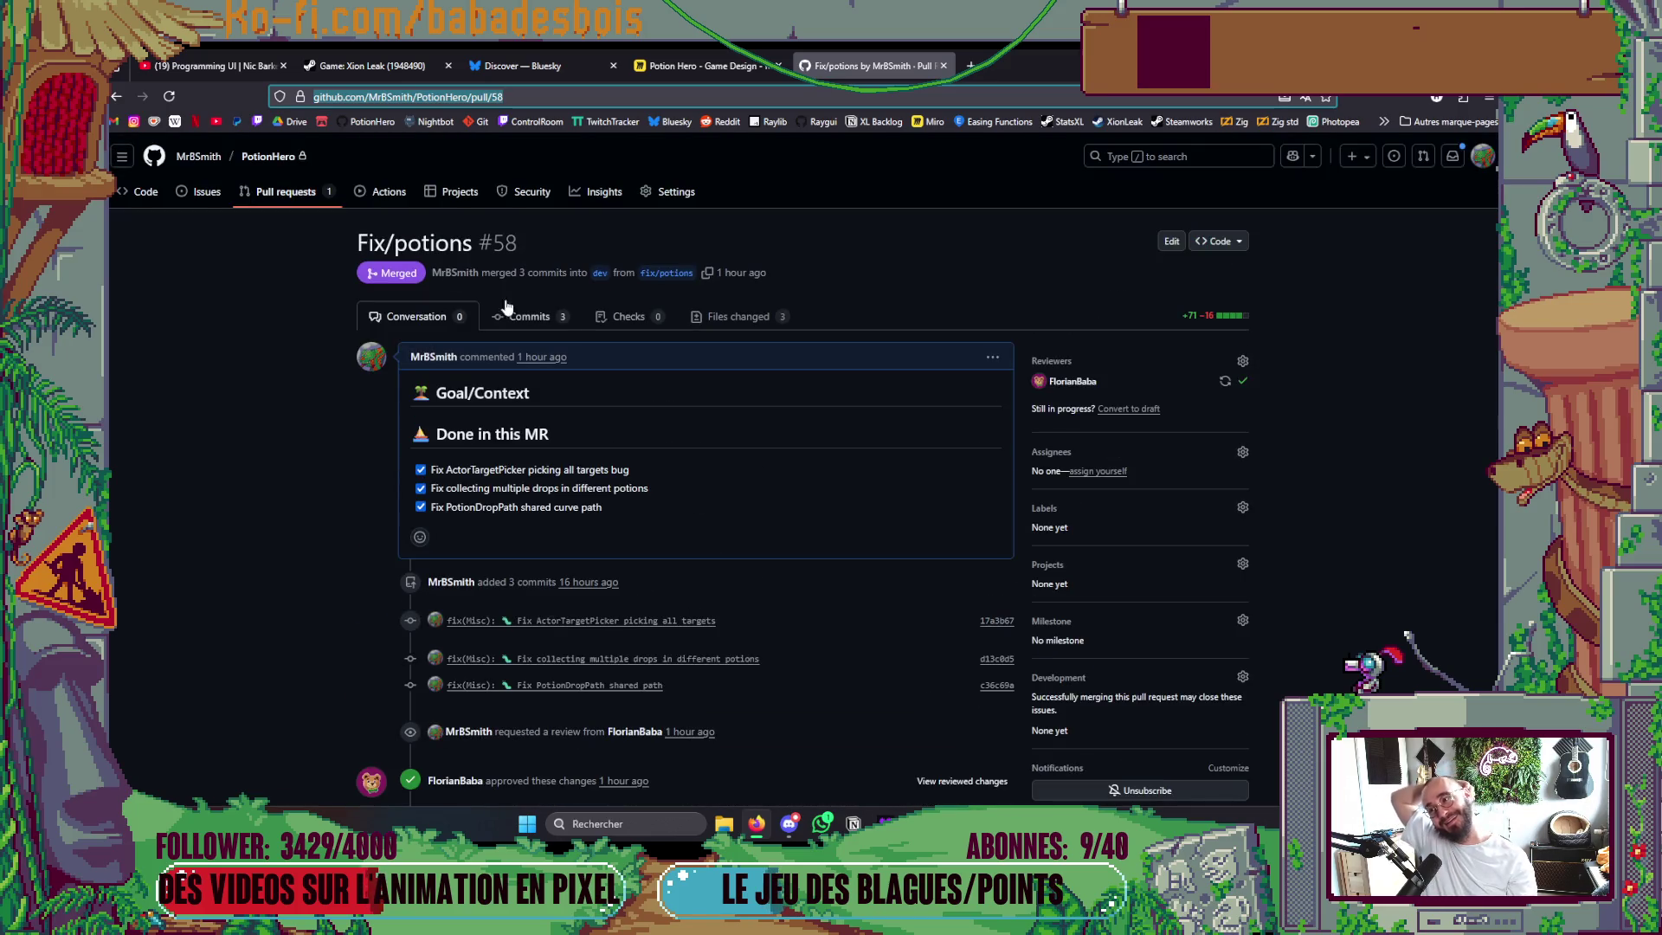
Start a pull request from fix/alchemy into dev and request the suggested teammate as reviewer.
{"action": "left_click", "coordinate": [279, 192]}
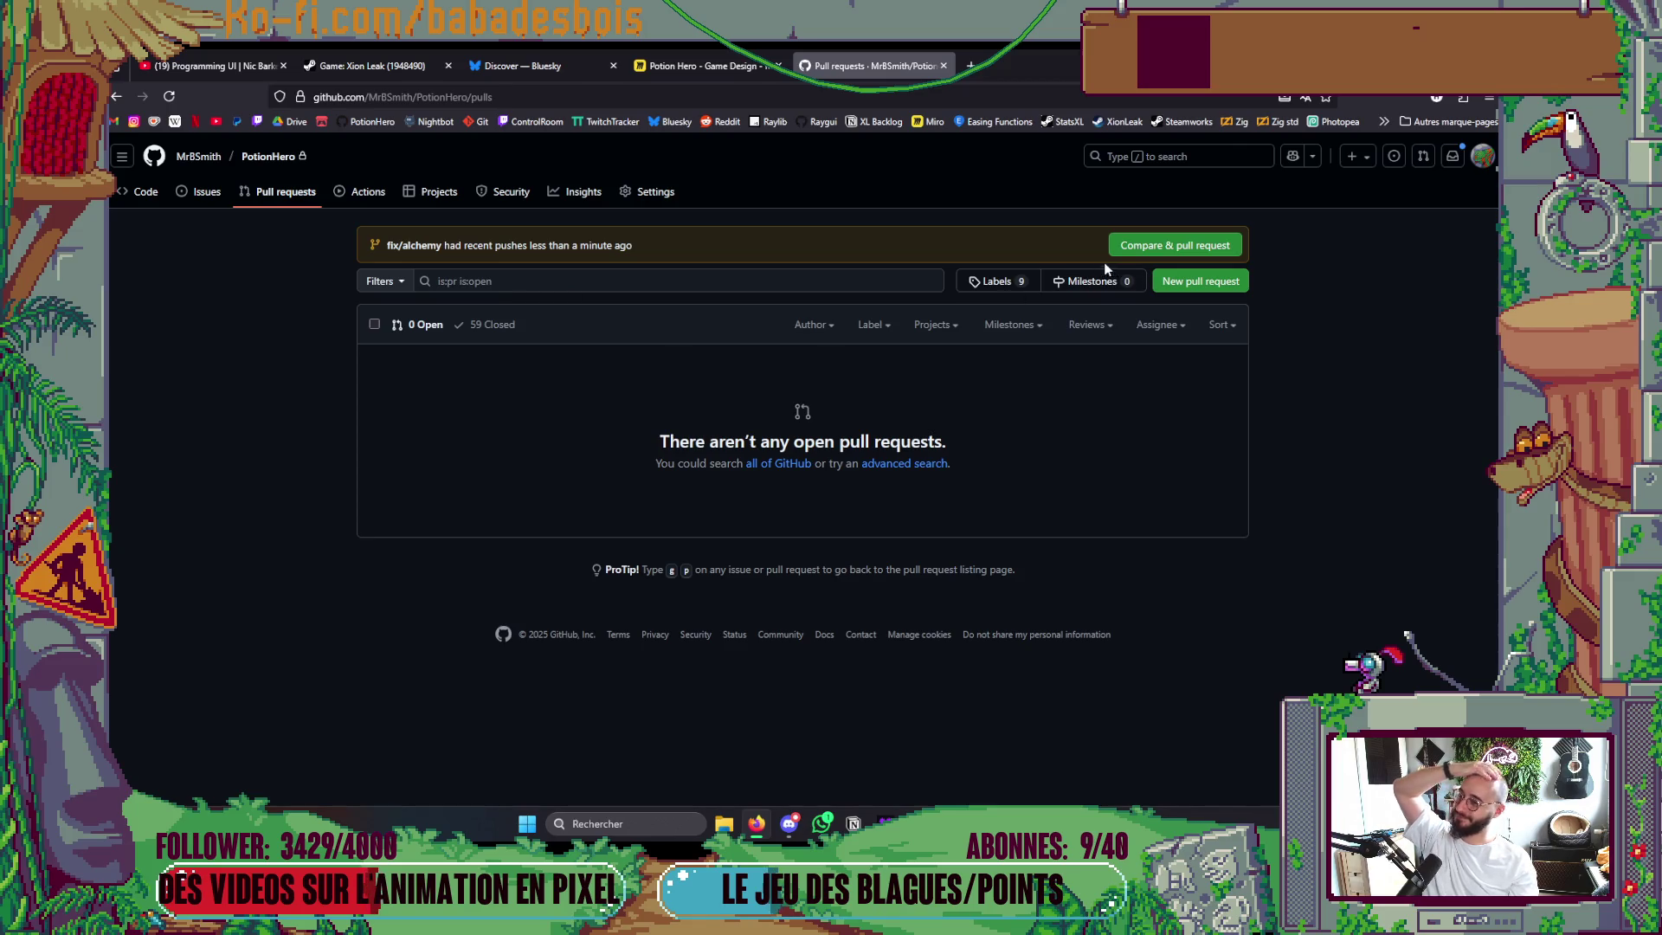
{"action": "left_click", "coordinate": [1137, 251]}
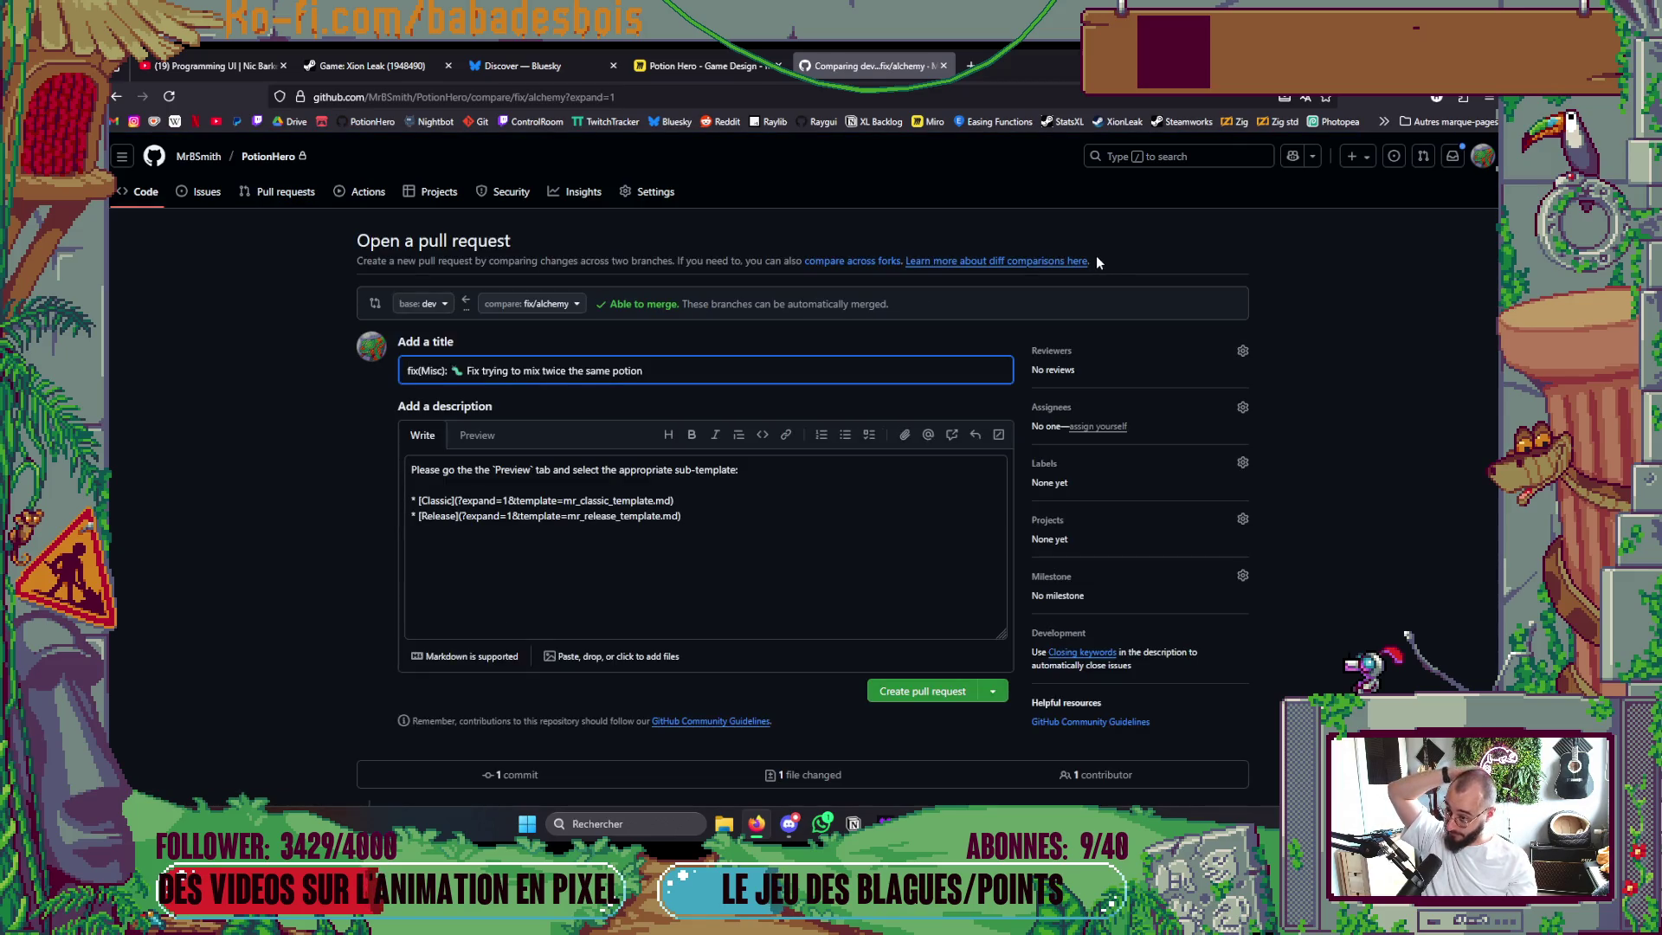
{"action": "left_click", "coordinate": [1096, 364]}
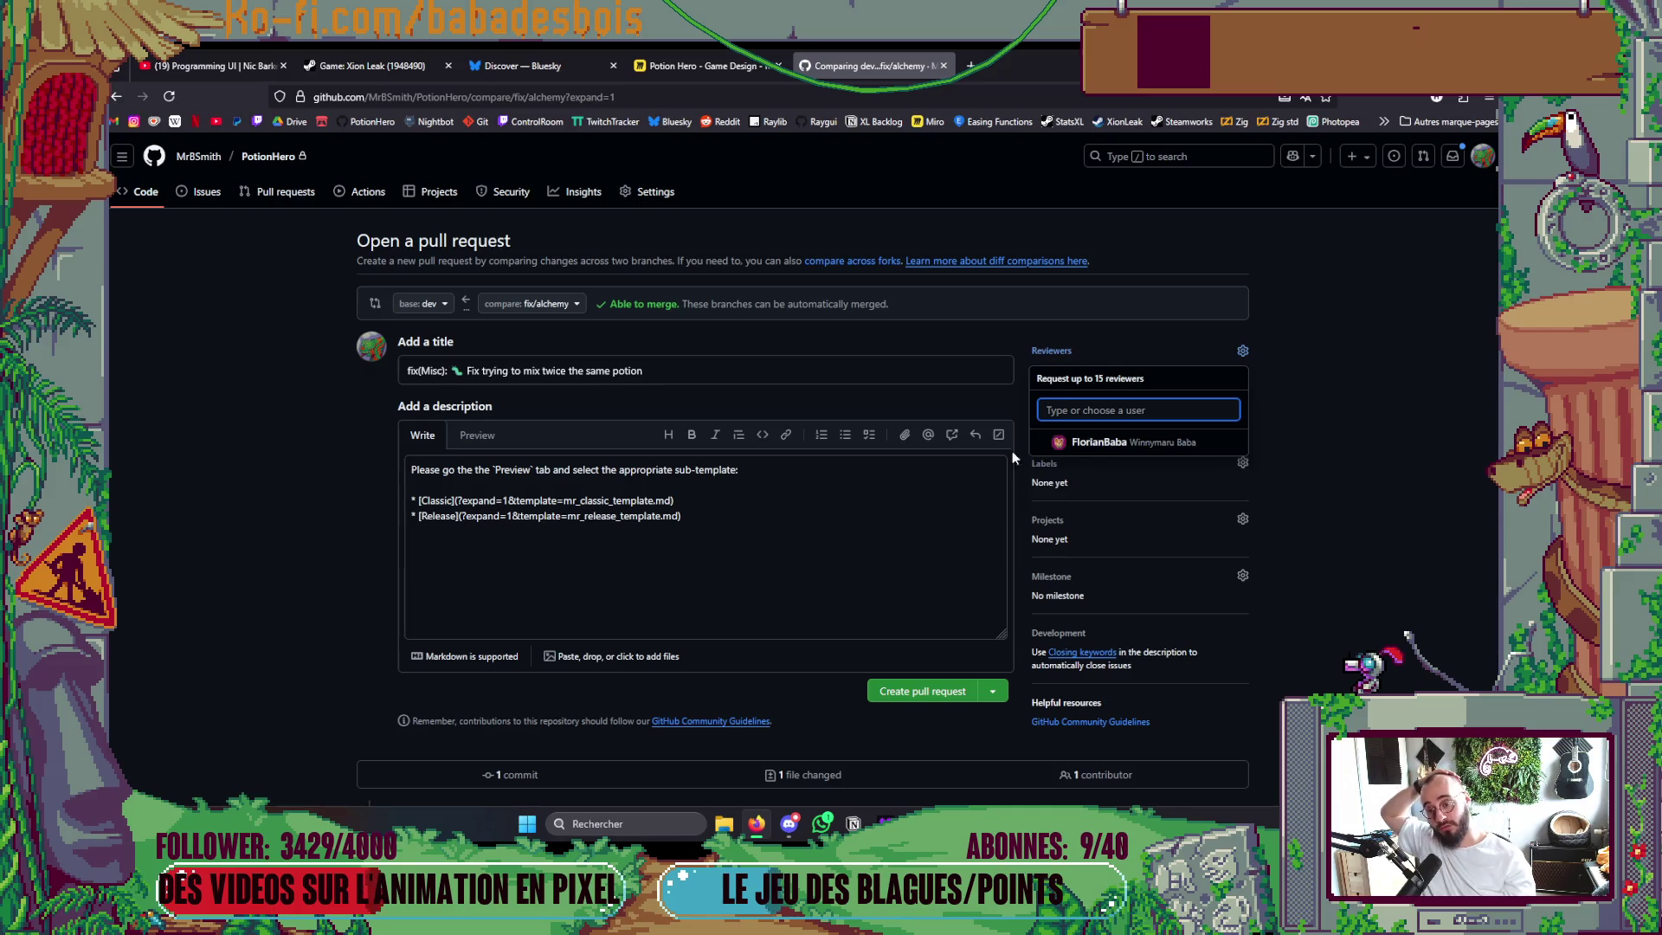
{"action": "left_click", "coordinate": [1080, 441]}
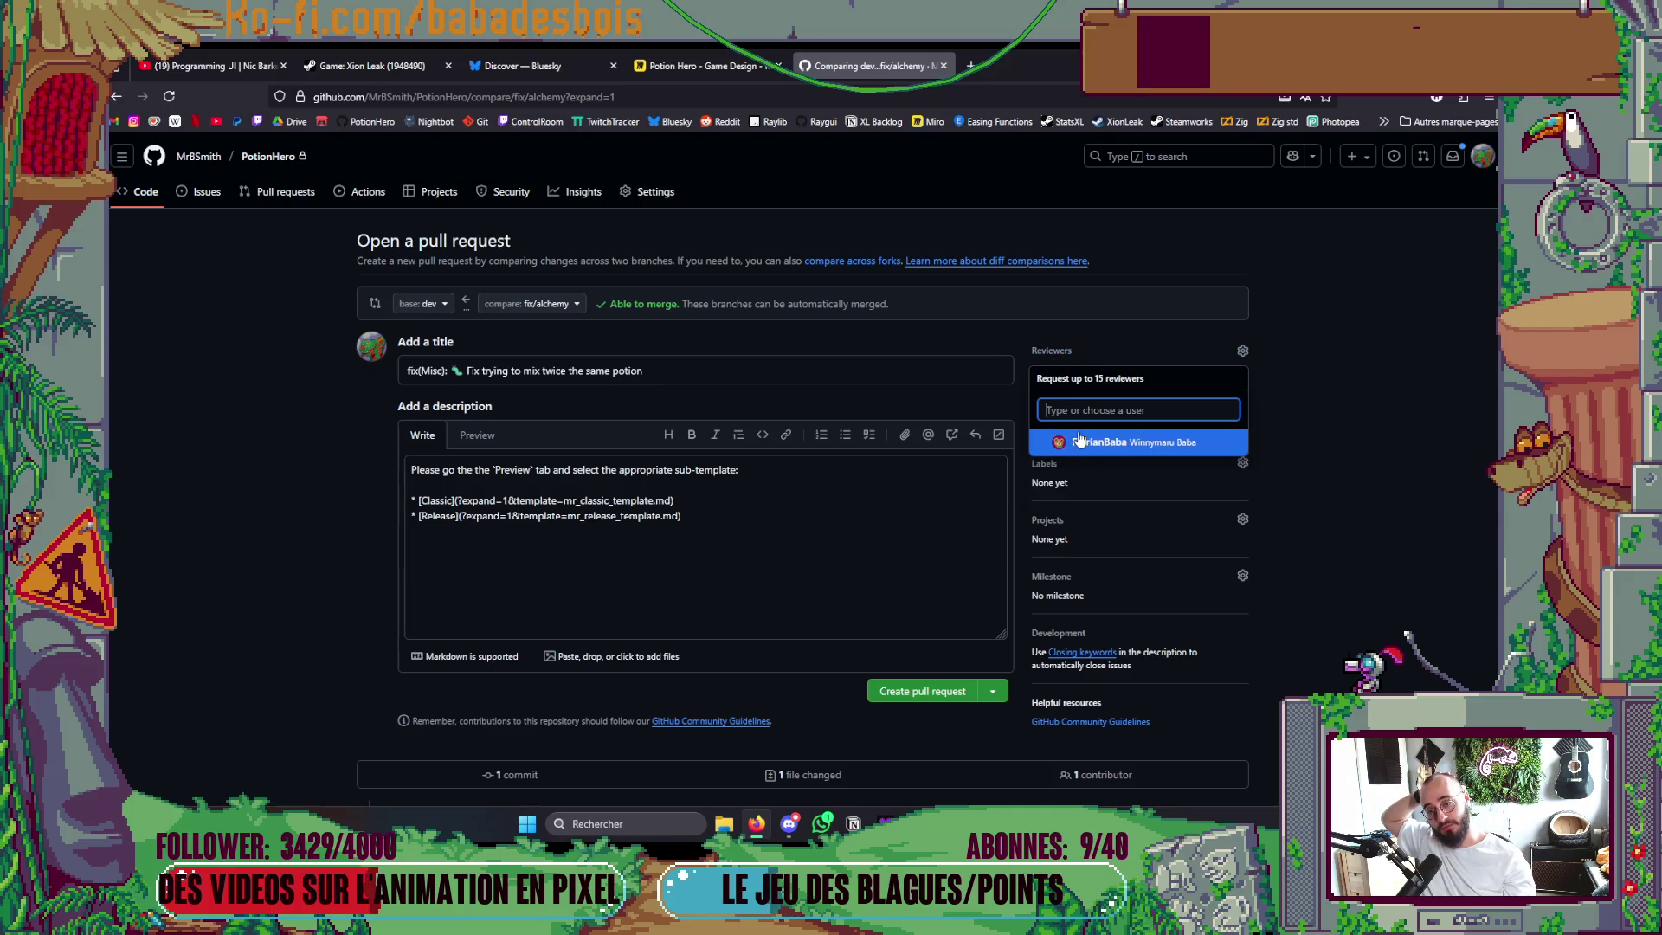
{"action": "left_click", "coordinate": [186, 490]}
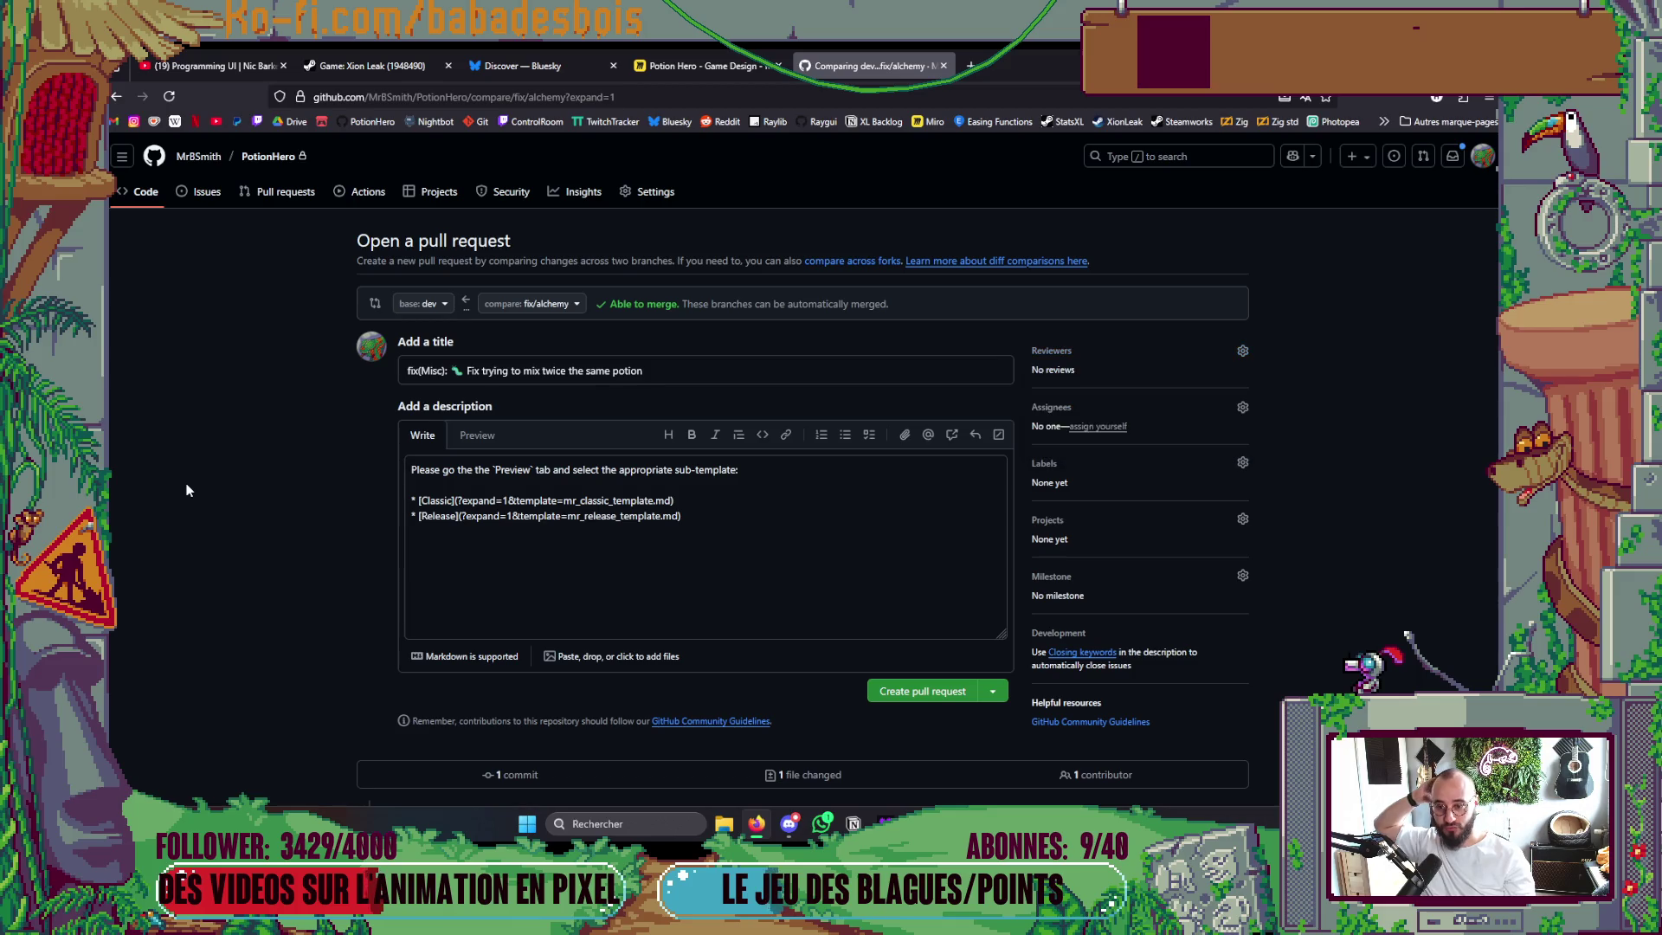
Fill the description with the Classic template and look over the pull request form.
{"action": "left_click", "coordinate": [478, 440]}
{"action": "left_click", "coordinate": [442, 500]}
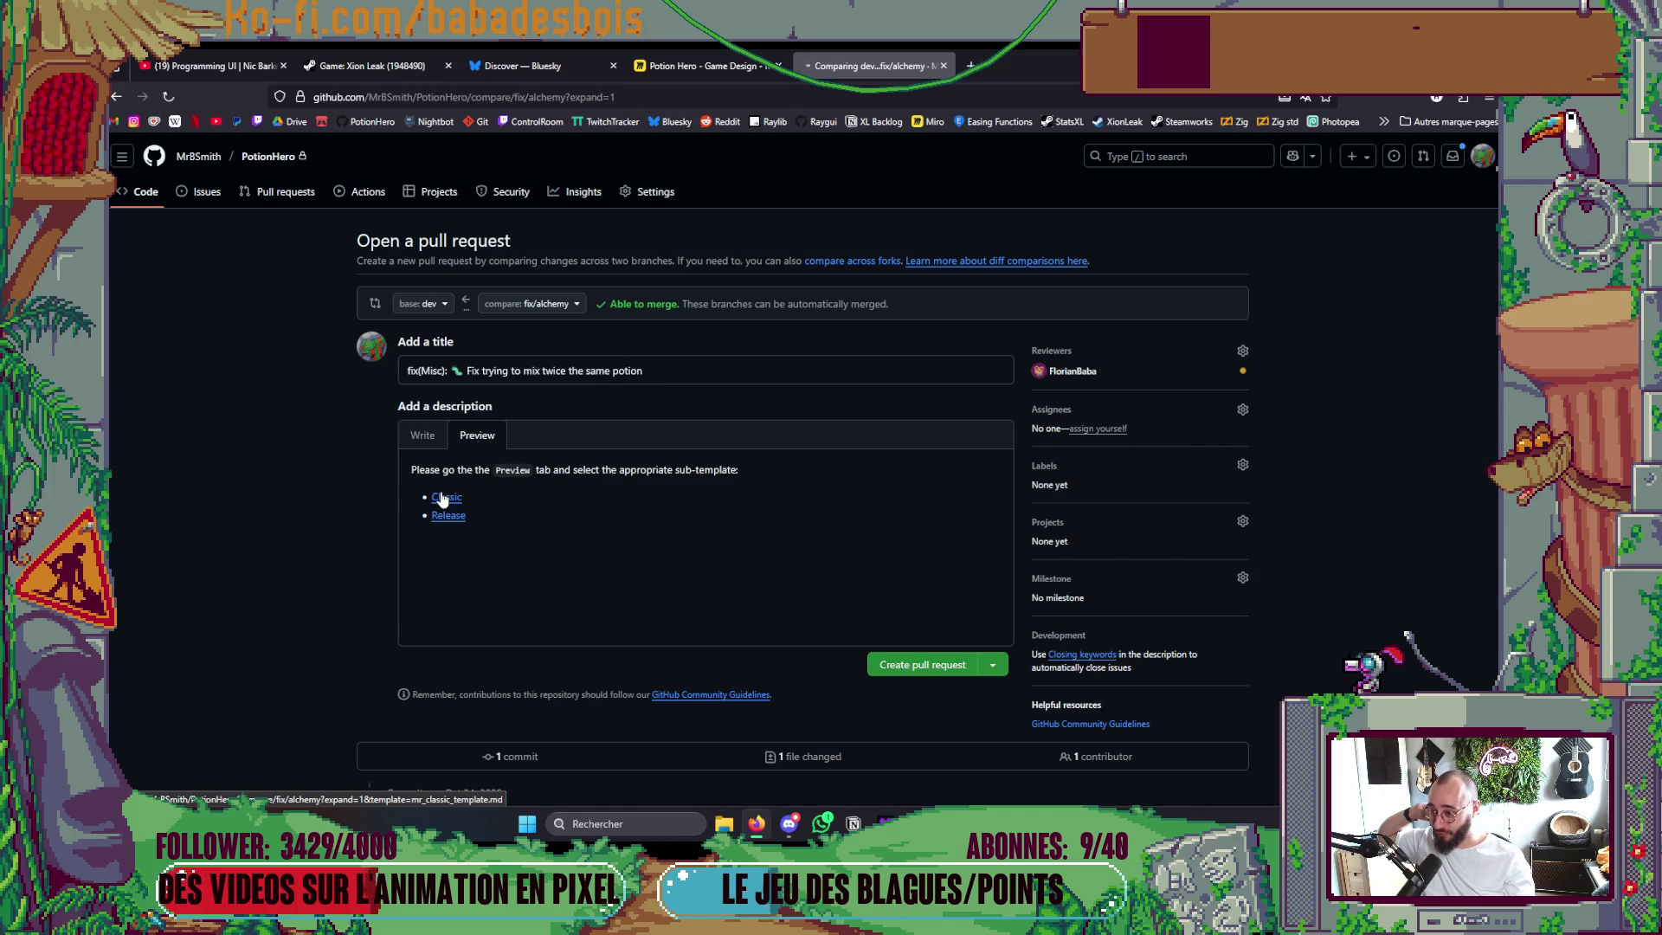
{"action": "scroll", "coordinate": [441, 494], "scroll_direction": "down", "scroll_amount": 3}
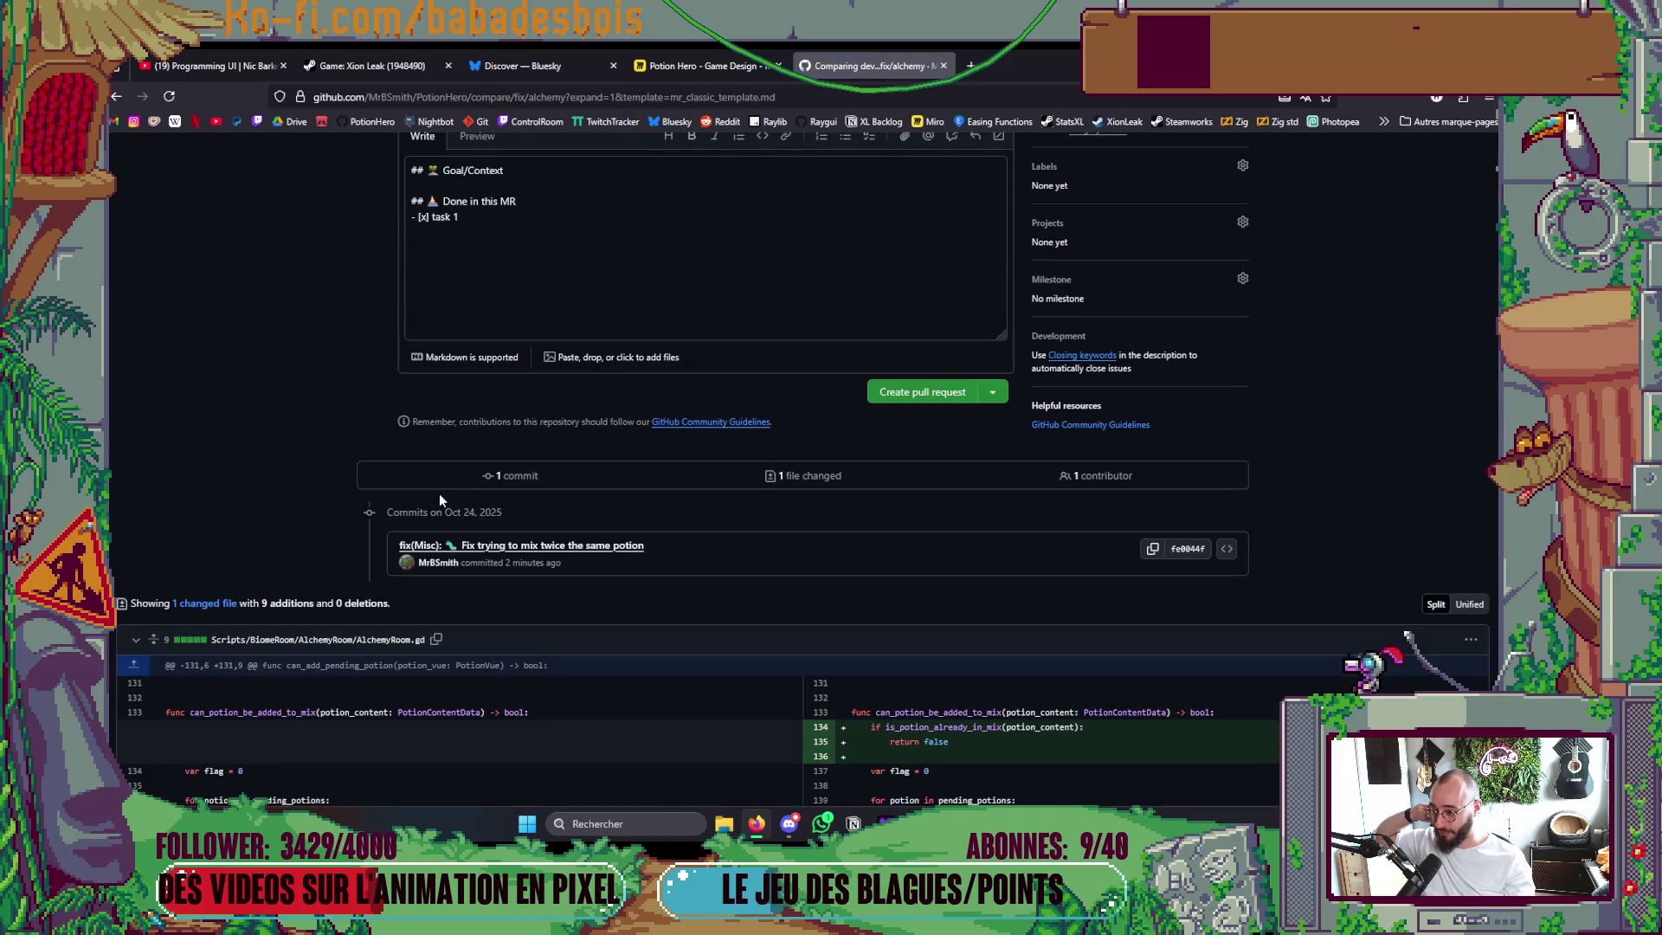
{"action": "scroll", "coordinate": [433, 497], "scroll_direction": "down", "scroll_amount": 2}
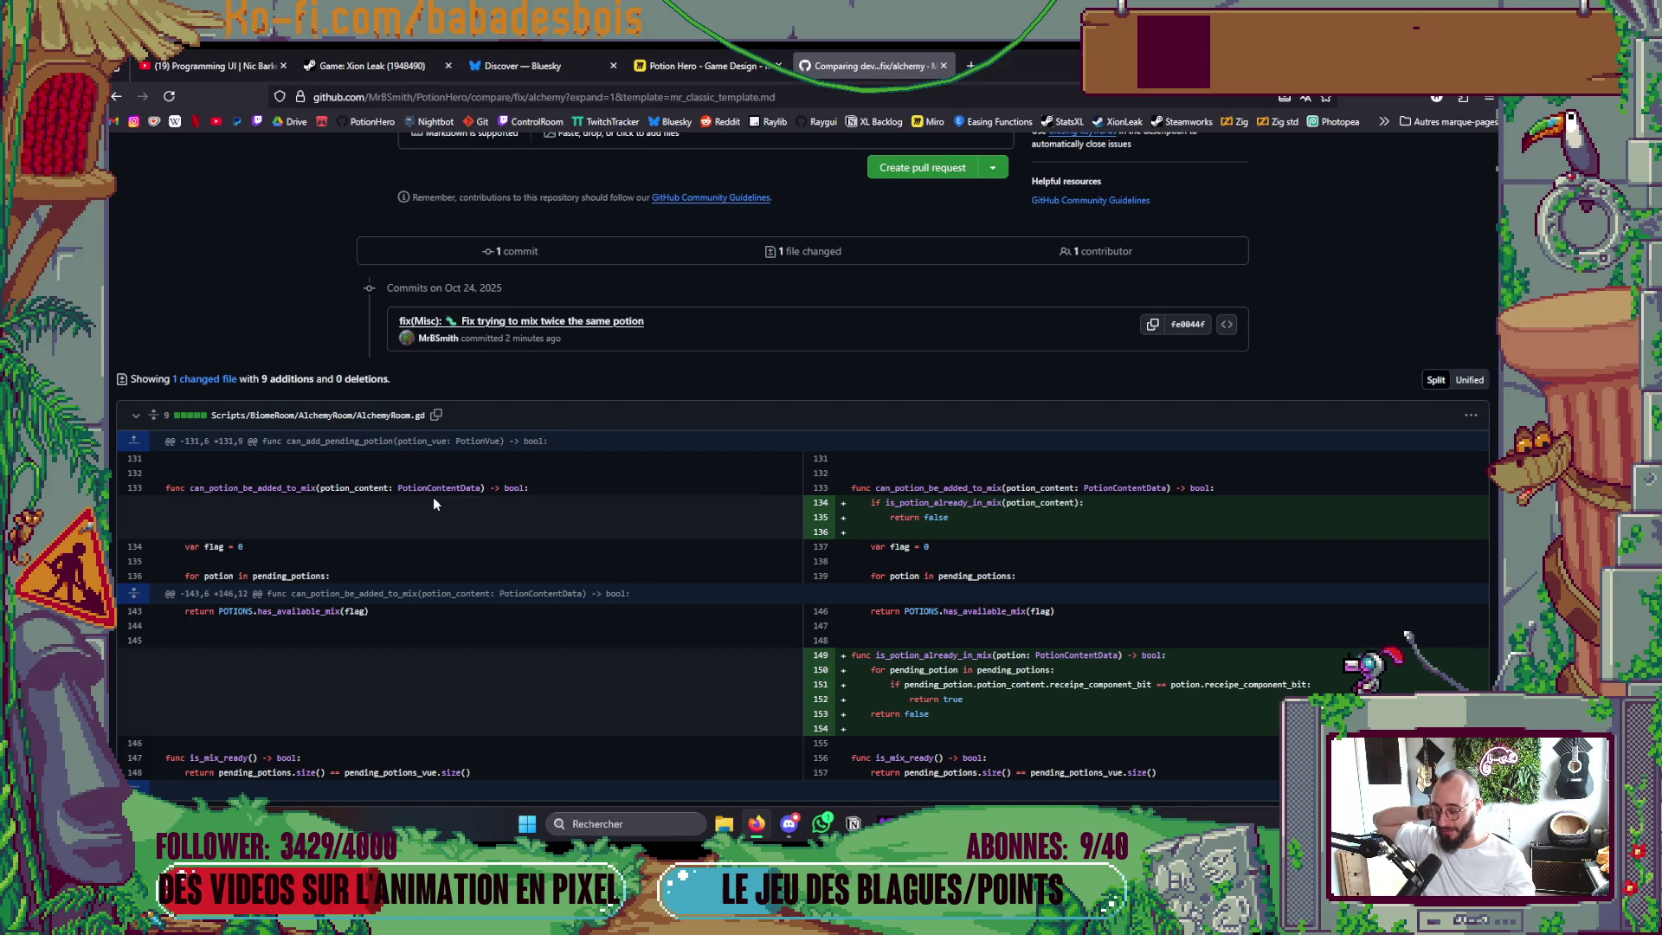
{"action": "scroll", "coordinate": [434, 497], "scroll_direction": "down", "scroll_amount": 2}
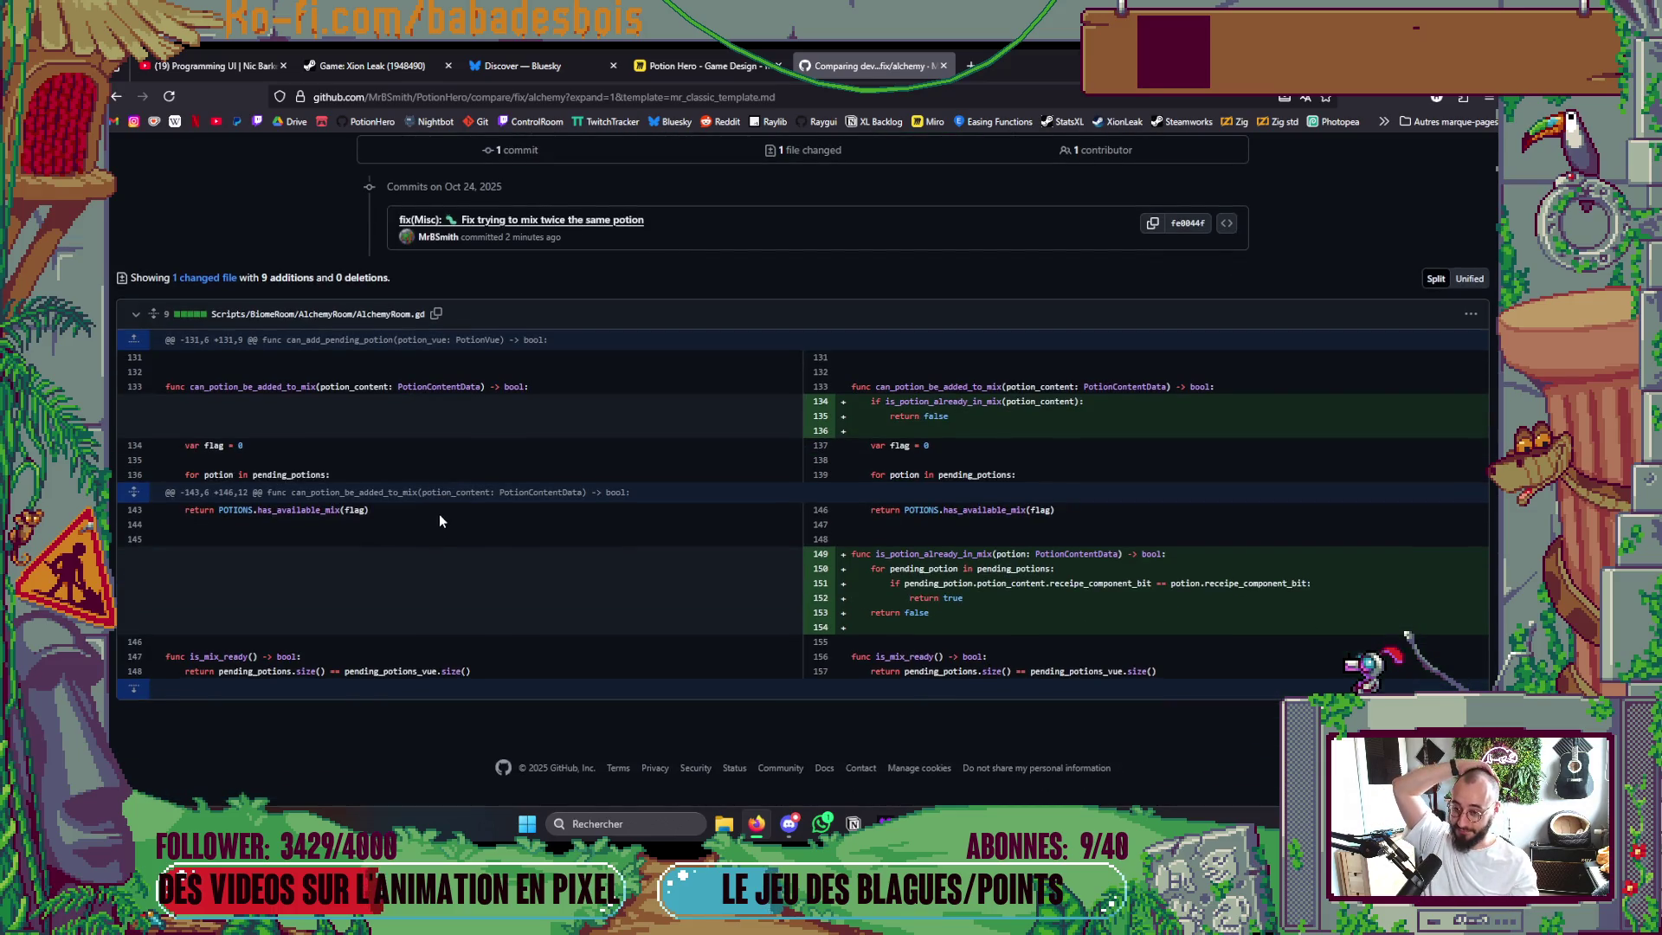
{"action": "scroll", "coordinate": [442, 512], "scroll_direction": "up", "scroll_amount": 6}
{"action": "scroll", "coordinate": [533, 566], "scroll_direction": "down", "scroll_amount": 5}
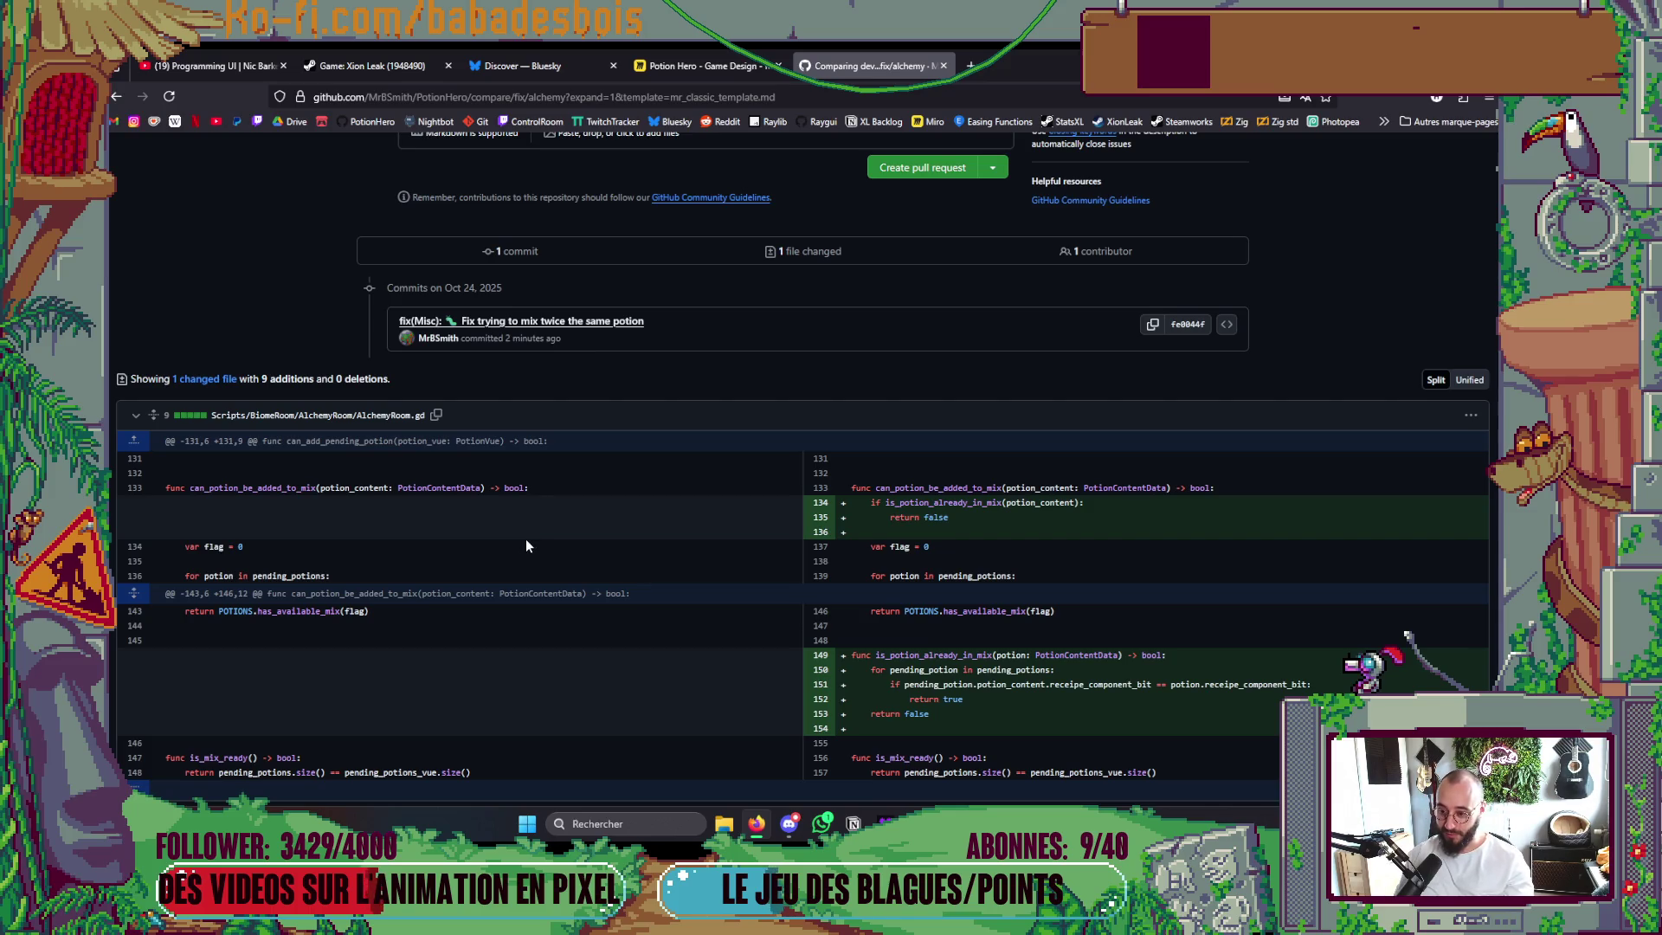
{"action": "scroll", "coordinate": [519, 545], "scroll_direction": "up", "scroll_amount": 2}
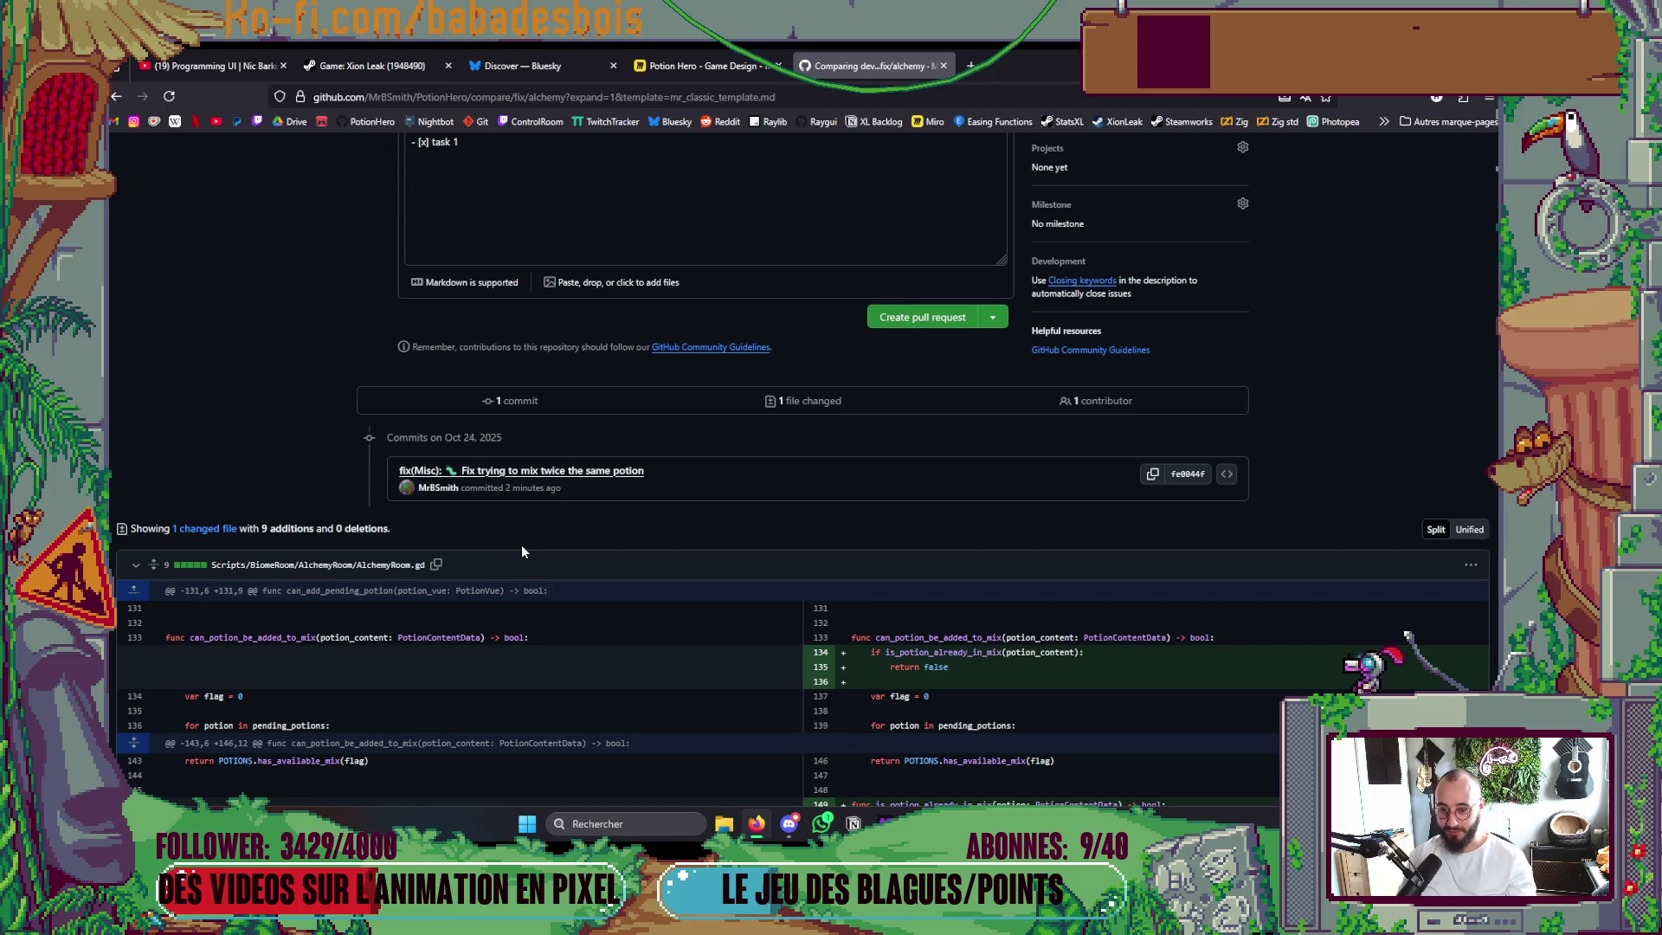
{"action": "scroll", "coordinate": [521, 551], "scroll_direction": "up", "scroll_amount": 3}
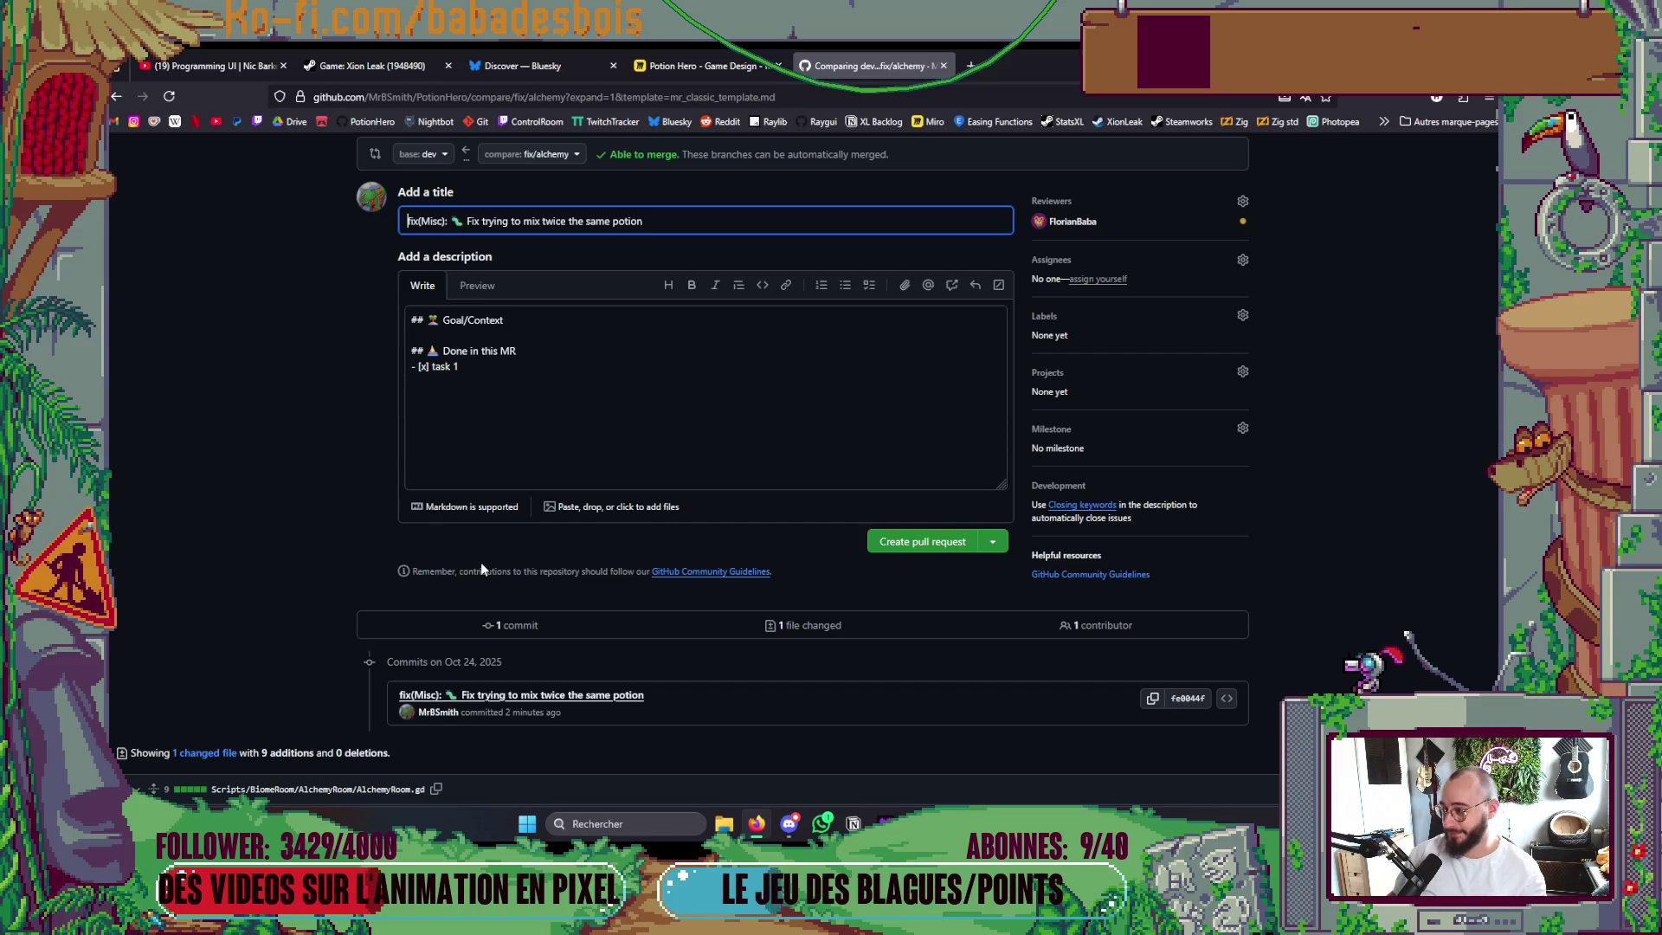
{"action": "scroll", "coordinate": [626, 384], "scroll_direction": "down", "scroll_amount": 3}
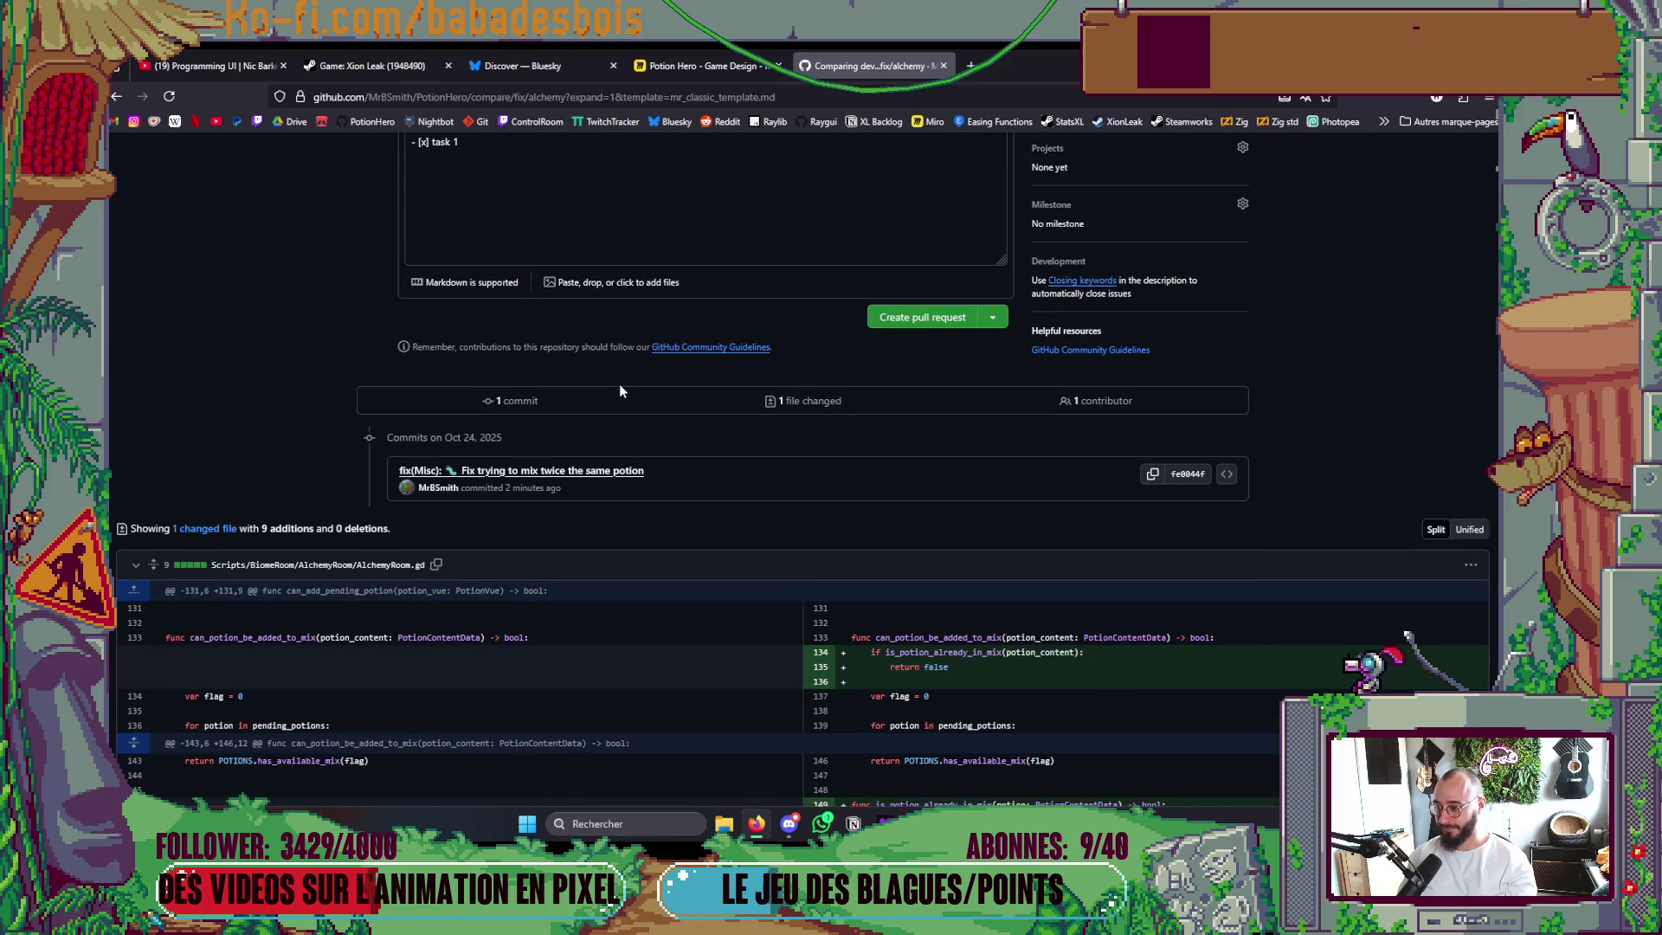
{"action": "scroll", "coordinate": [610, 388], "scroll_direction": "up", "scroll_amount": 5}
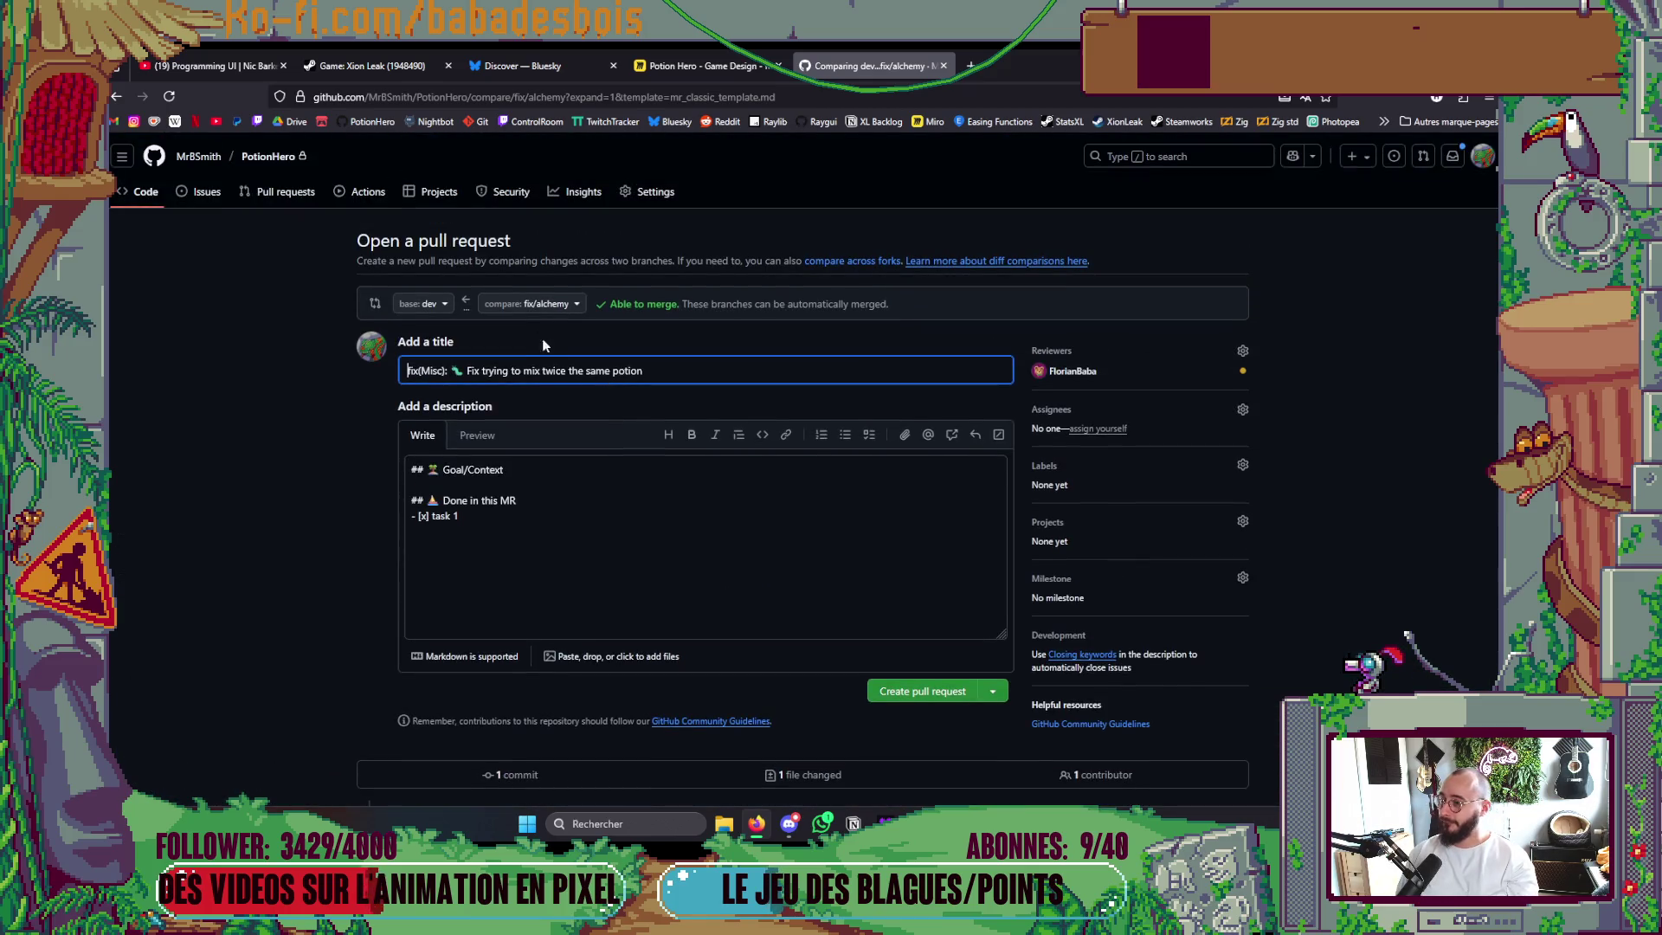
Replace 'task 1' with the title's fix wording and create the pull request.
{"action": "left_click_drag", "start_coordinate": [671, 370], "coordinate": [465, 380]}
{"action": "key", "text": "ctrl+c"}
{"action": "left_click_drag", "start_coordinate": [459, 516], "coordinate": [432, 516]}
{"action": "key", "text": "ctrl+v"}
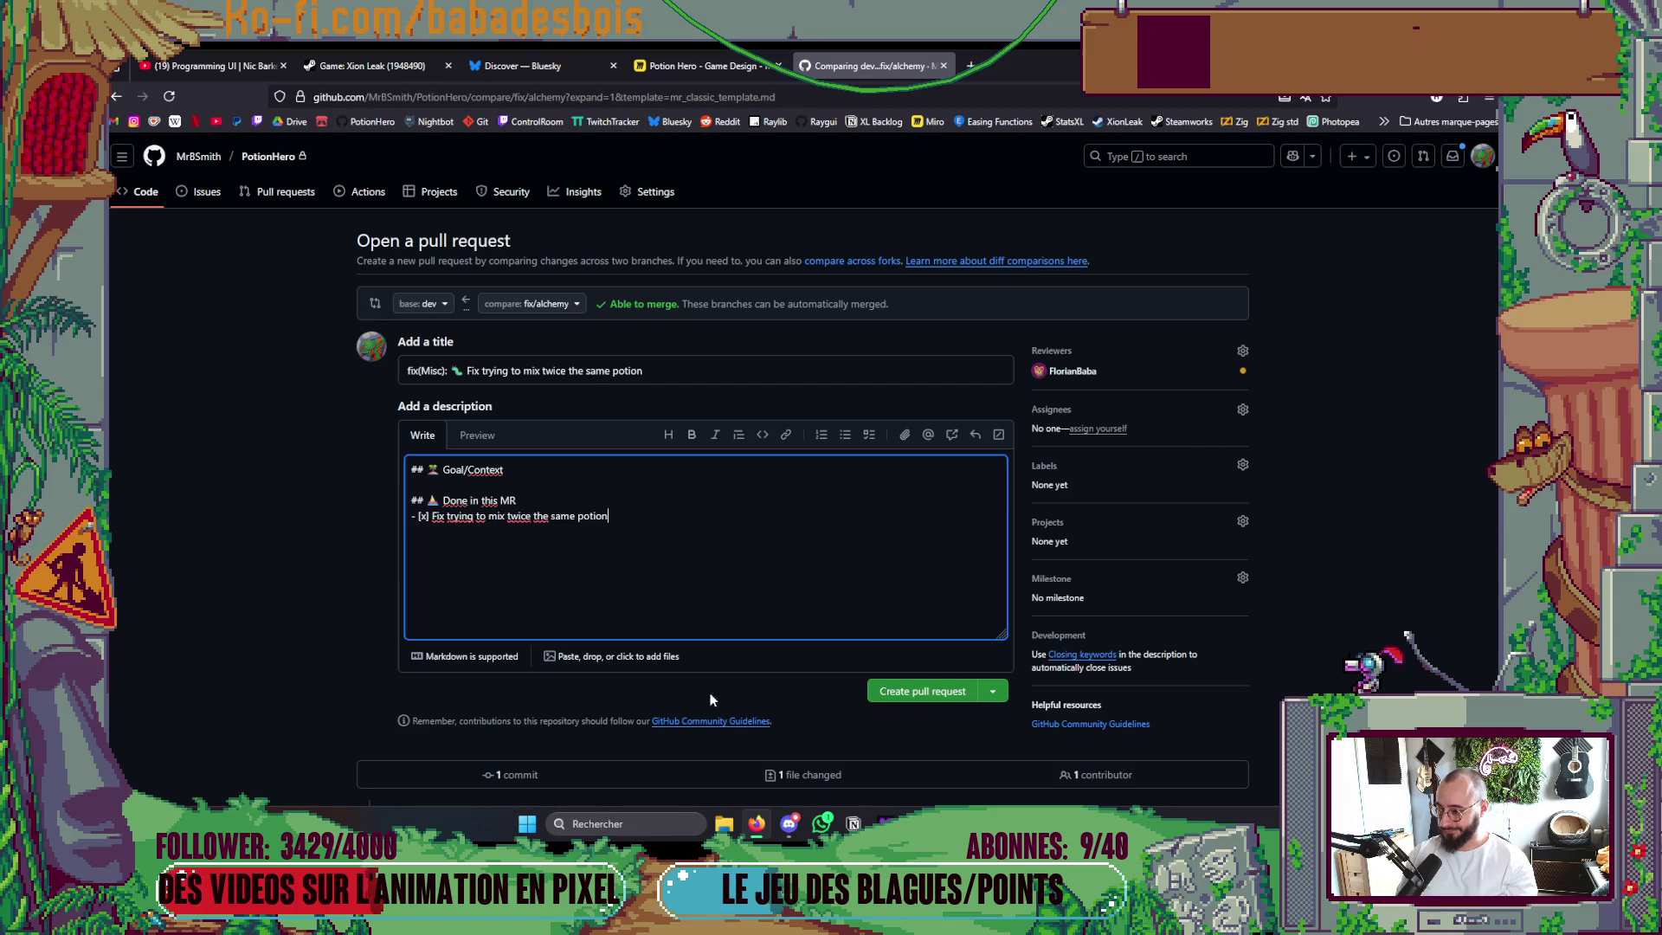
{"action": "left_click", "coordinate": [940, 690]}
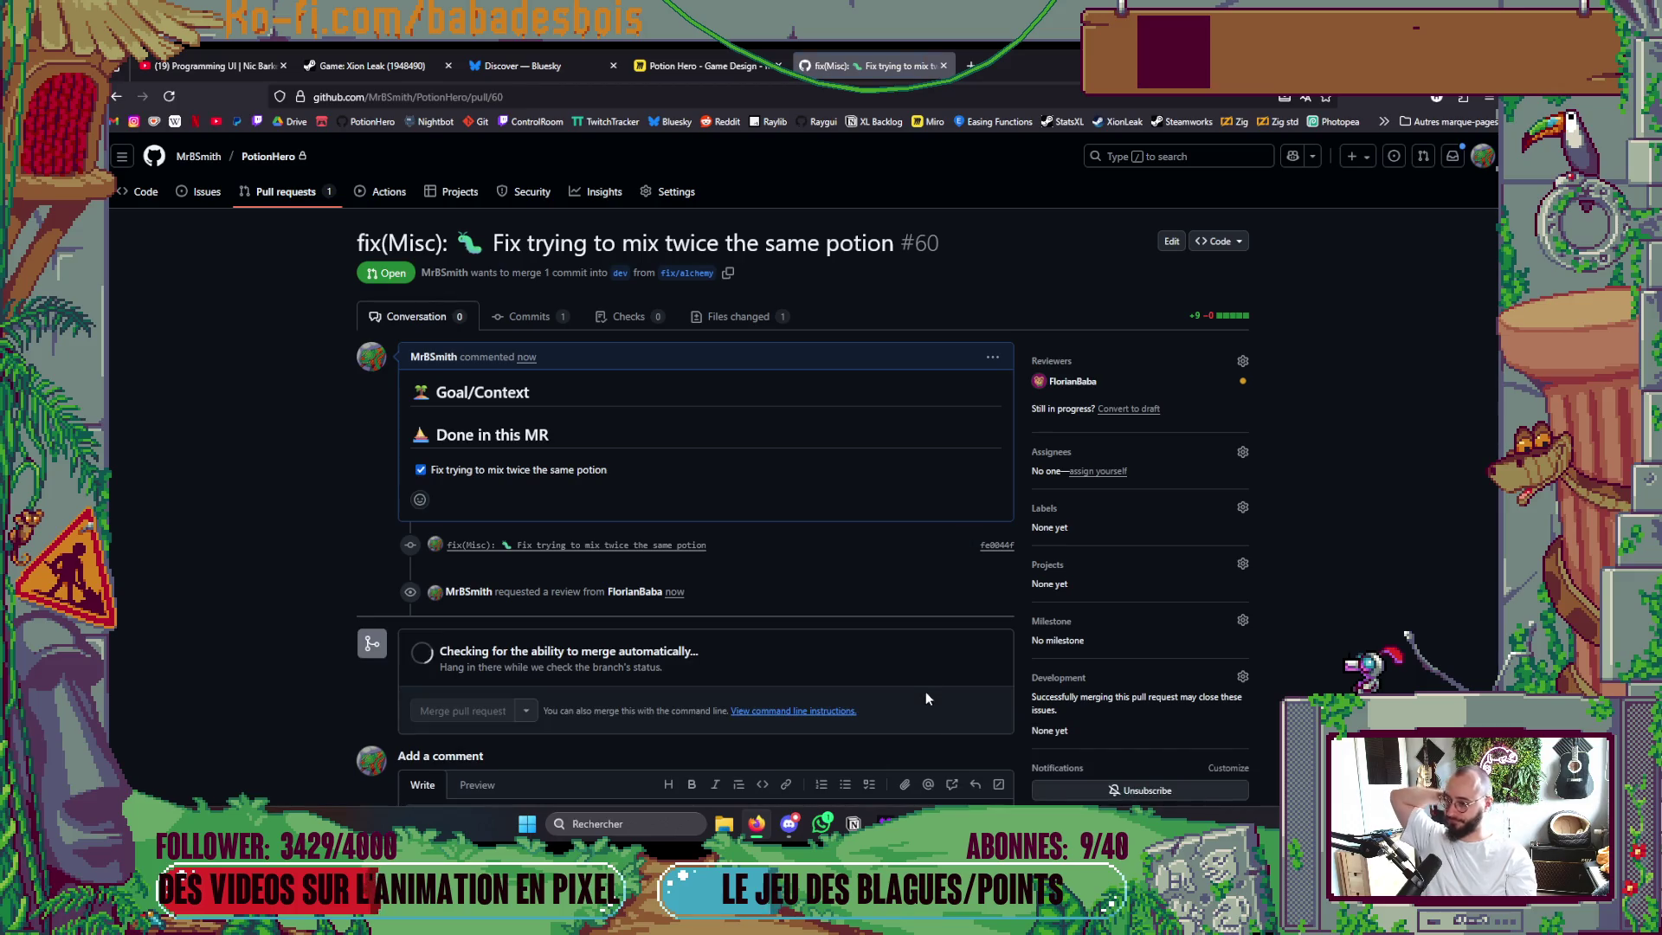
Look over the new pull request #60 and select its web address.
{"action": "scroll", "coordinate": [917, 673], "scroll_direction": "down", "scroll_amount": 2}
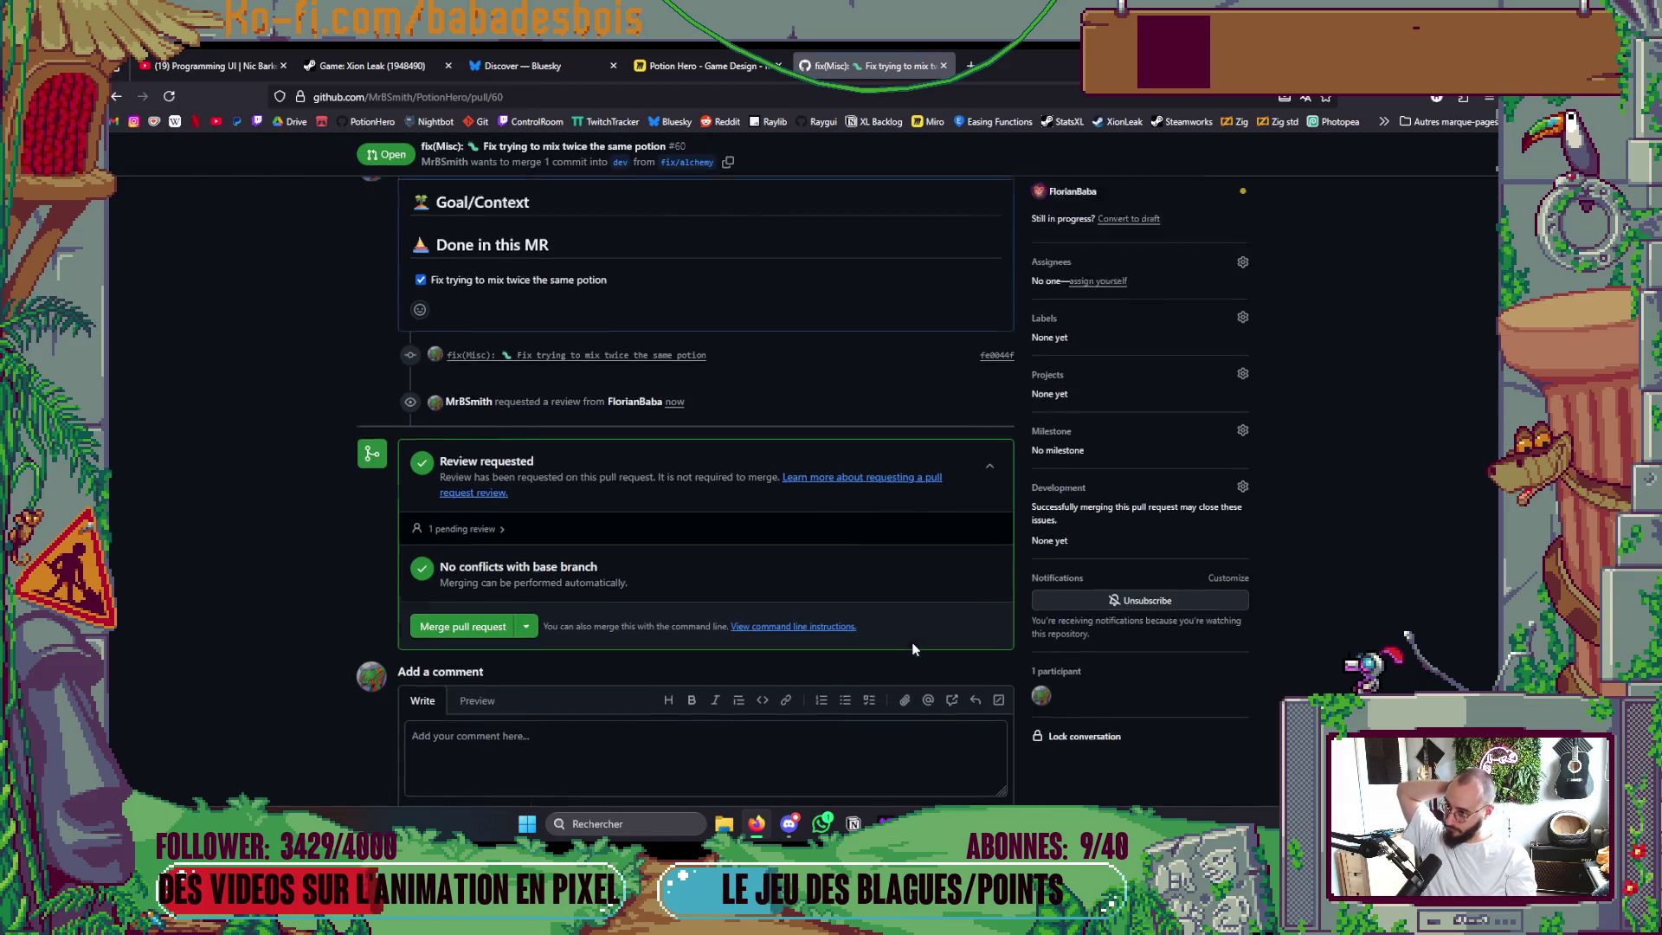
{"action": "scroll", "coordinate": [912, 648], "scroll_direction": "up", "scroll_amount": 2}
{"action": "left_click", "coordinate": [422, 97]}
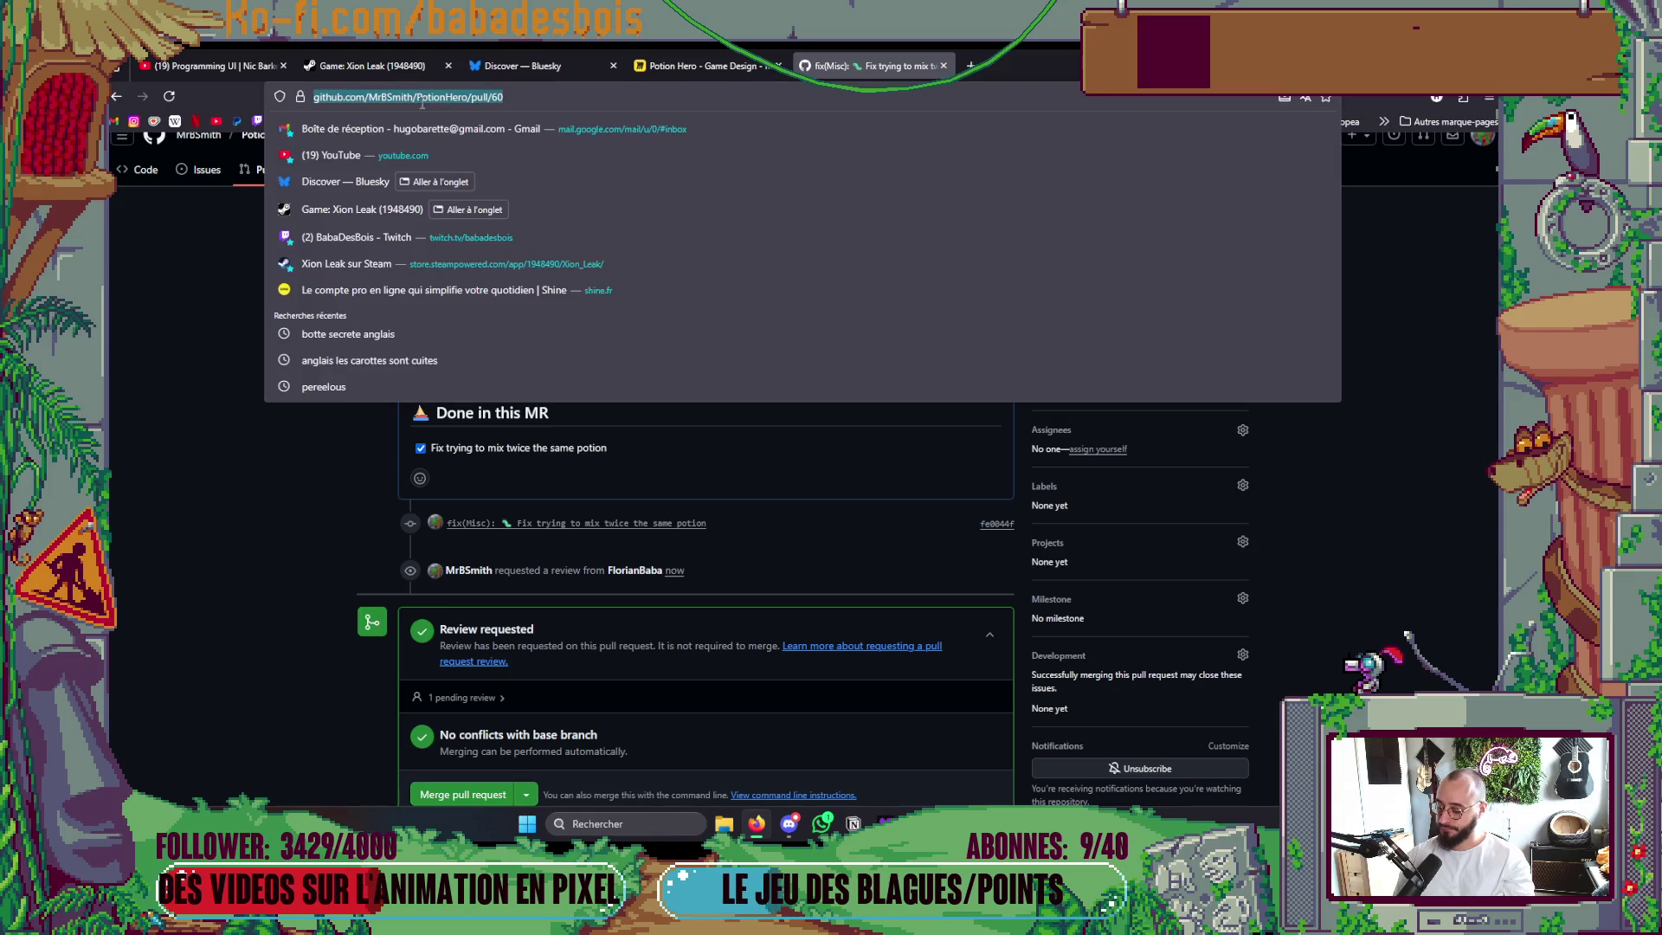
{"action": "left_click", "coordinate": [788, 823]}
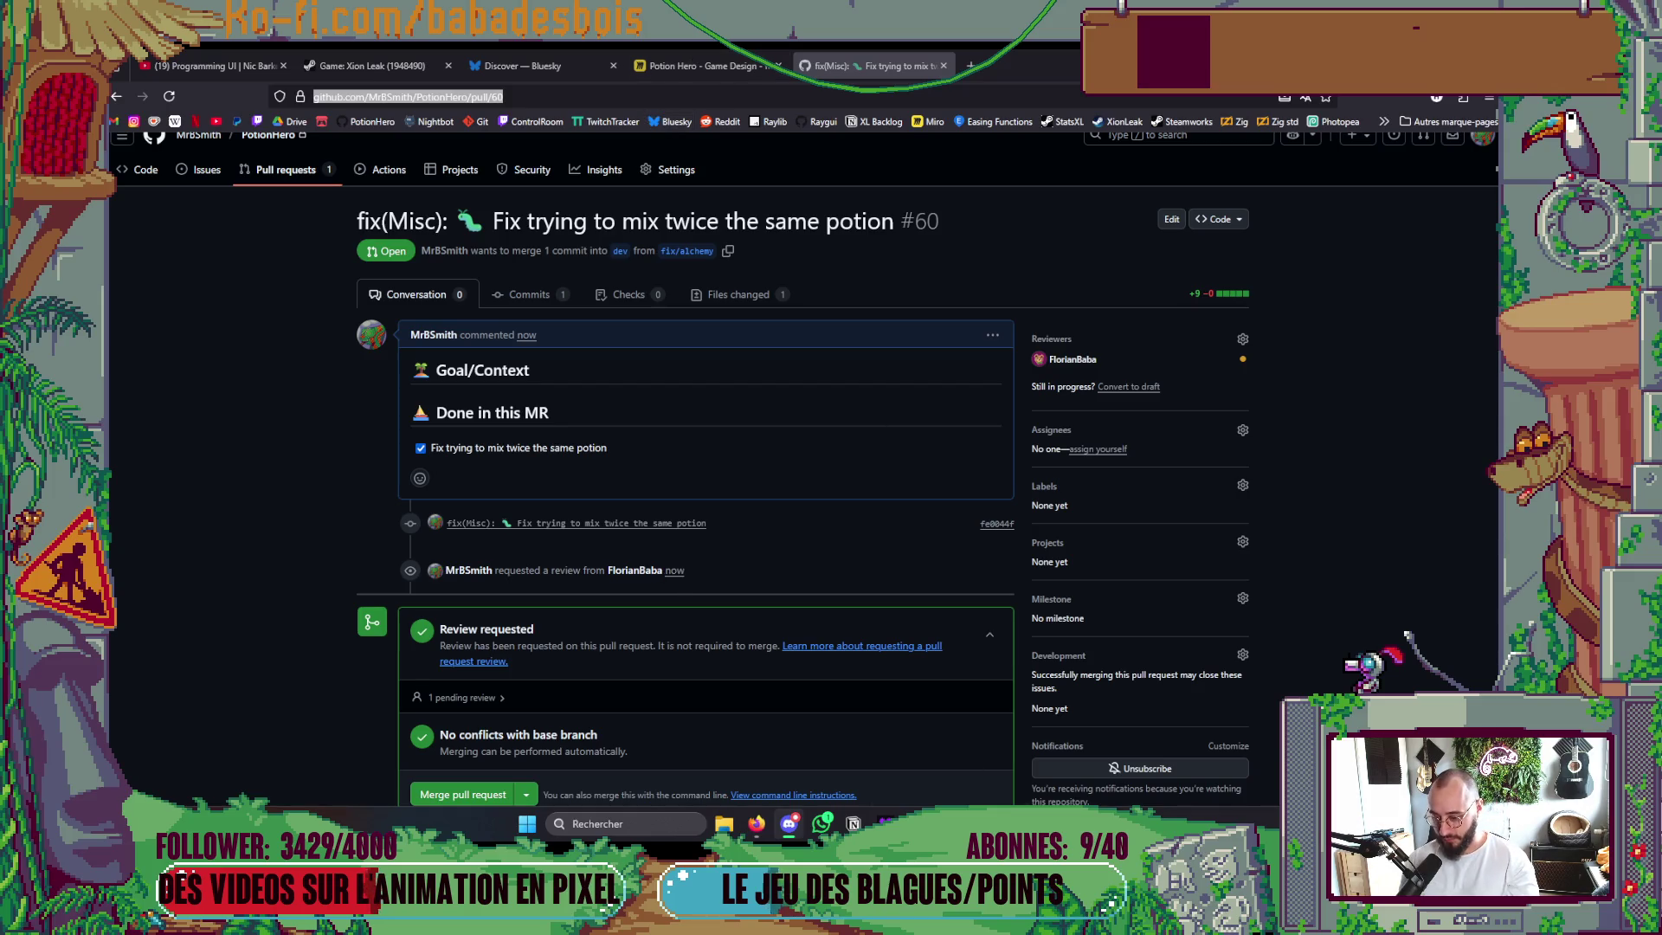
{"action": "key", "text": "alt+Tab"}
{"action": "scroll", "coordinate": [916, 548], "scroll_direction": "down", "scroll_amount": 5}
{"action": "scroll", "coordinate": [923, 554], "scroll_direction": "up", "scroll_amount": 4}
{"action": "scroll", "coordinate": [922, 554], "scroll_direction": "down", "scroll_amount": 8}
{"action": "scroll", "coordinate": [719, 400], "scroll_direction": "up", "scroll_amount": 2}
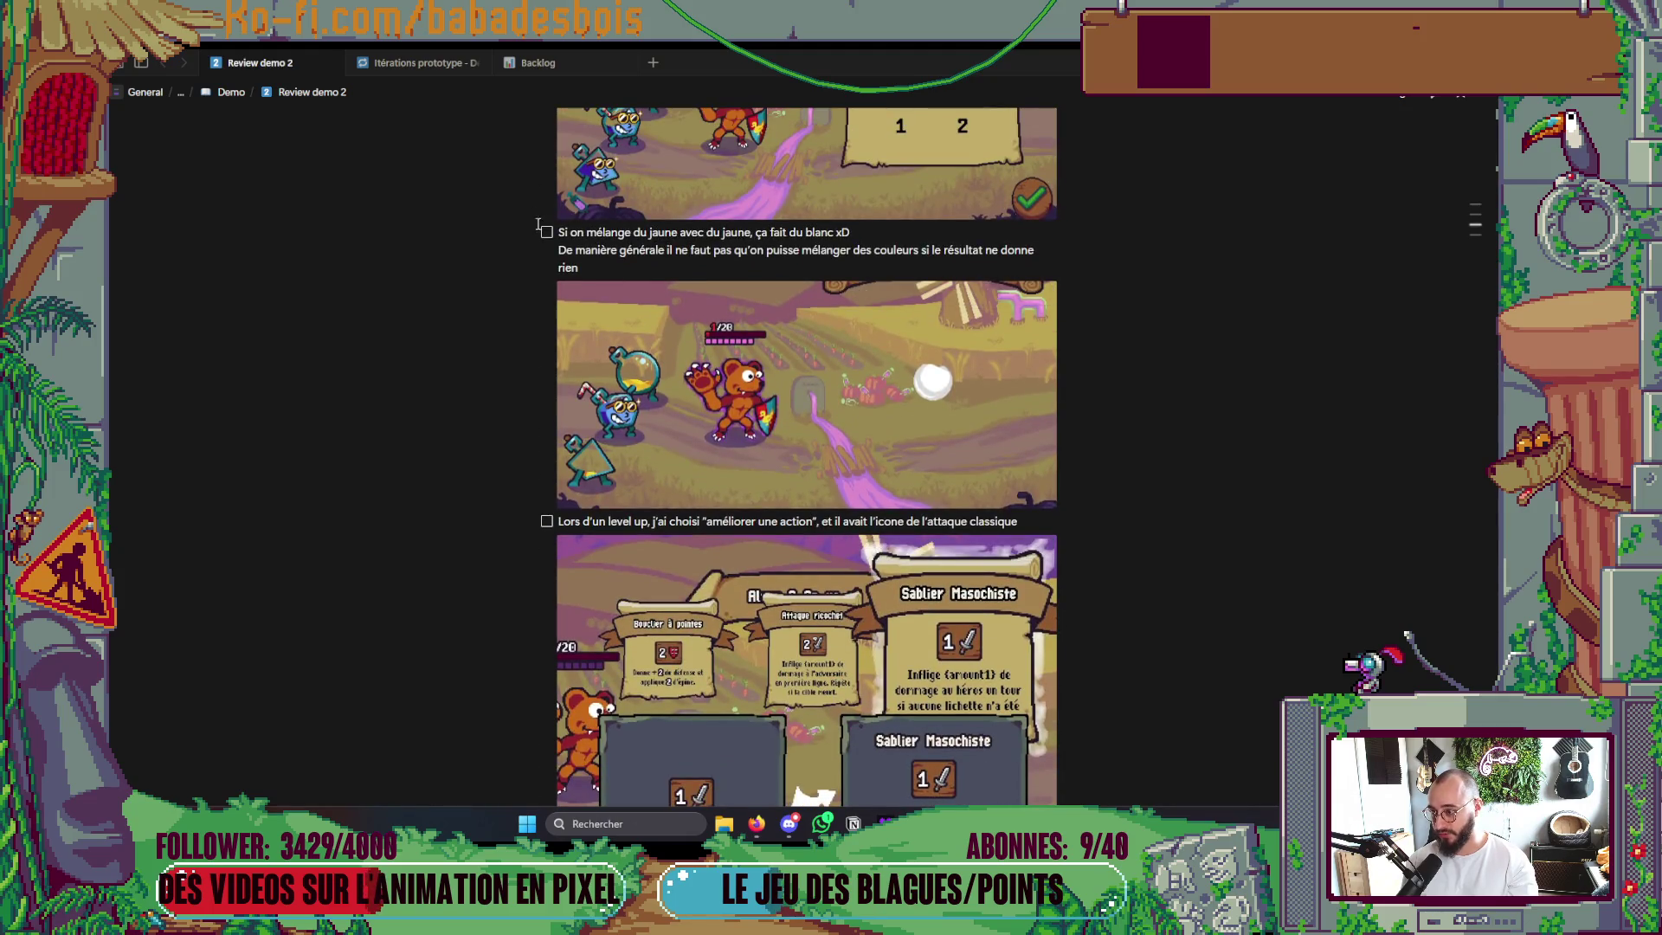
{"action": "scroll", "coordinate": [651, 407], "scroll_direction": "down", "scroll_amount": 15}
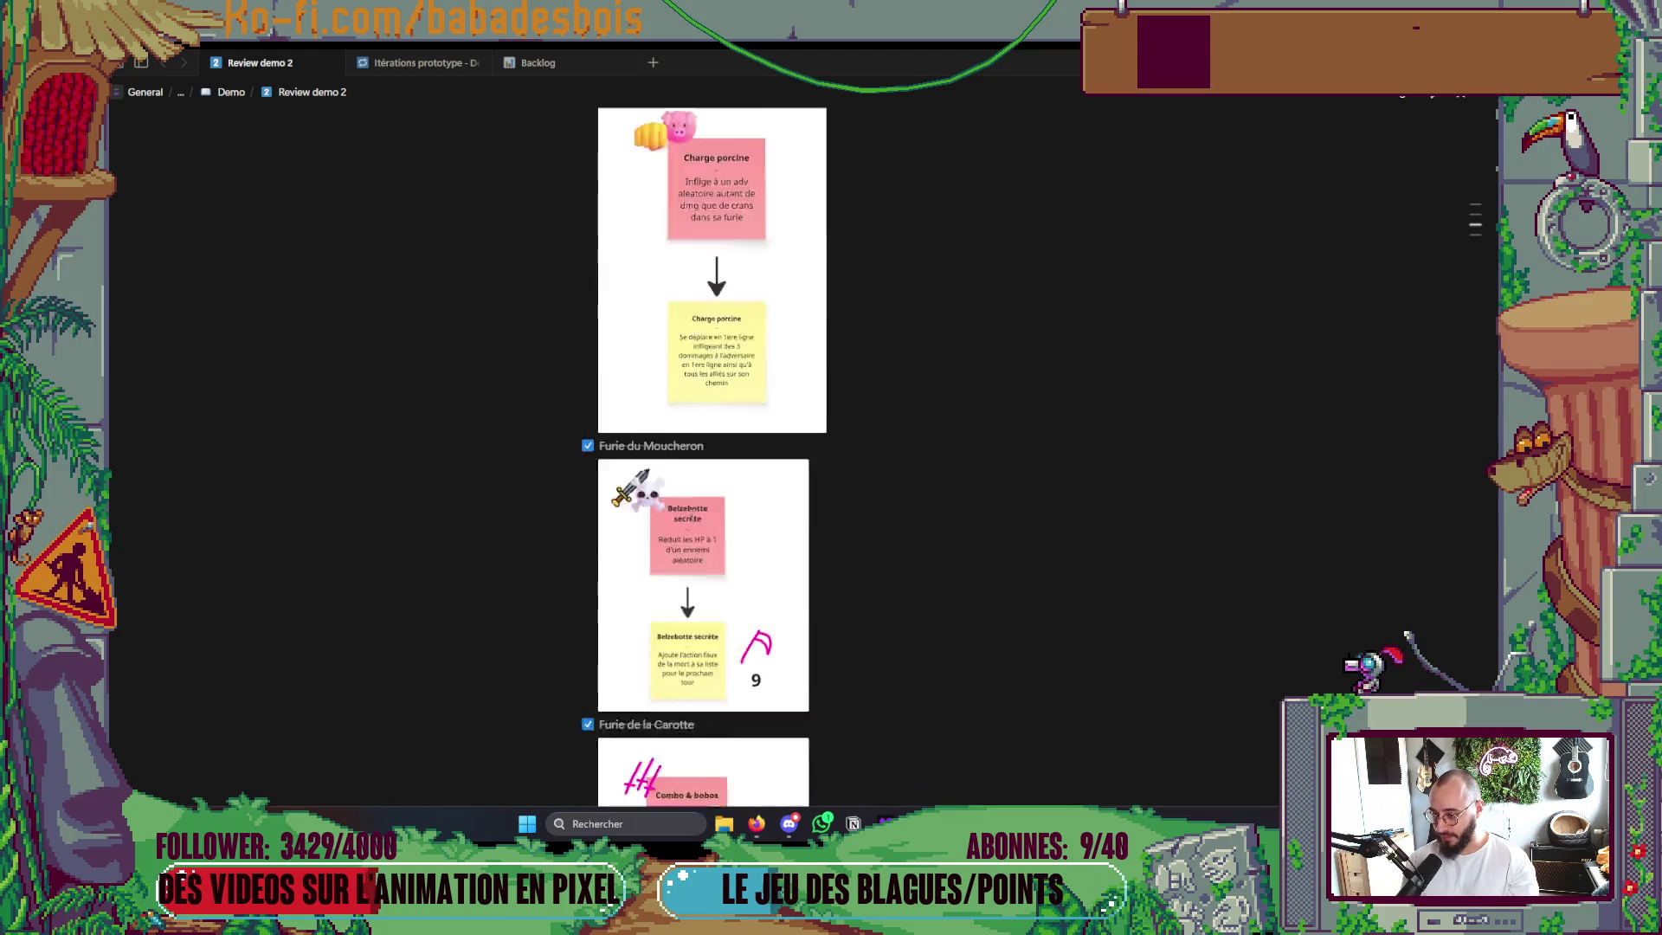
{"action": "scroll", "coordinate": [704, 518], "scroll_direction": "down", "scroll_amount": 10}
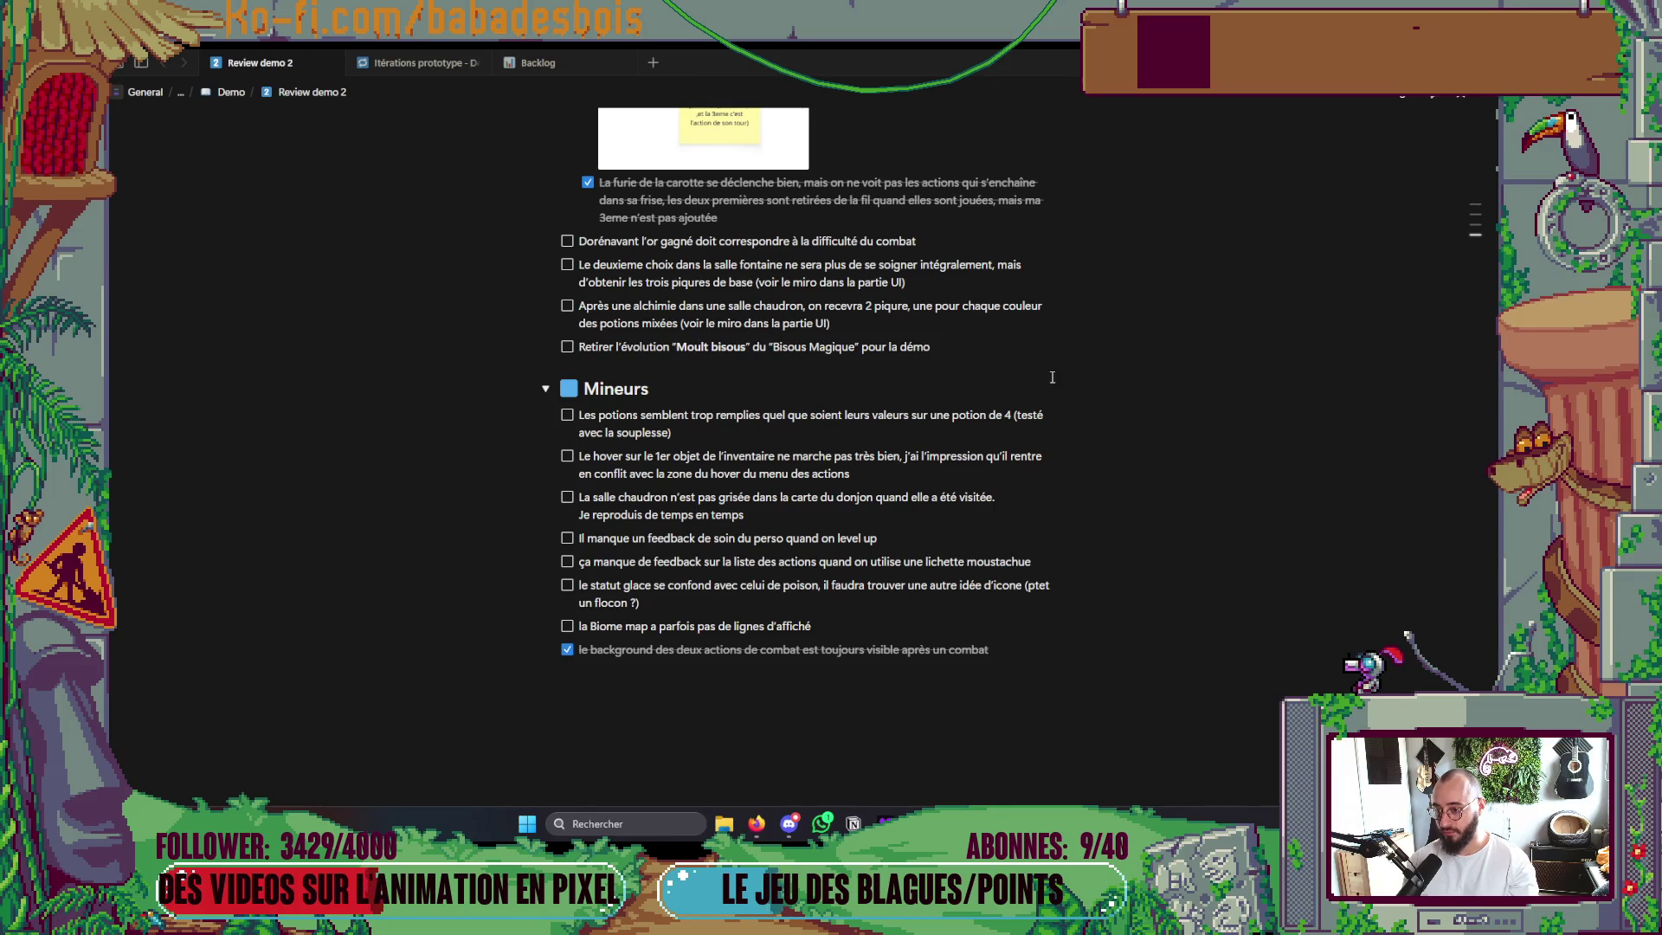
{"action": "scroll", "coordinate": [987, 407], "scroll_direction": "up", "scroll_amount": 10}
{"action": "scroll", "coordinate": [969, 450], "scroll_direction": "up", "scroll_amount": 10}
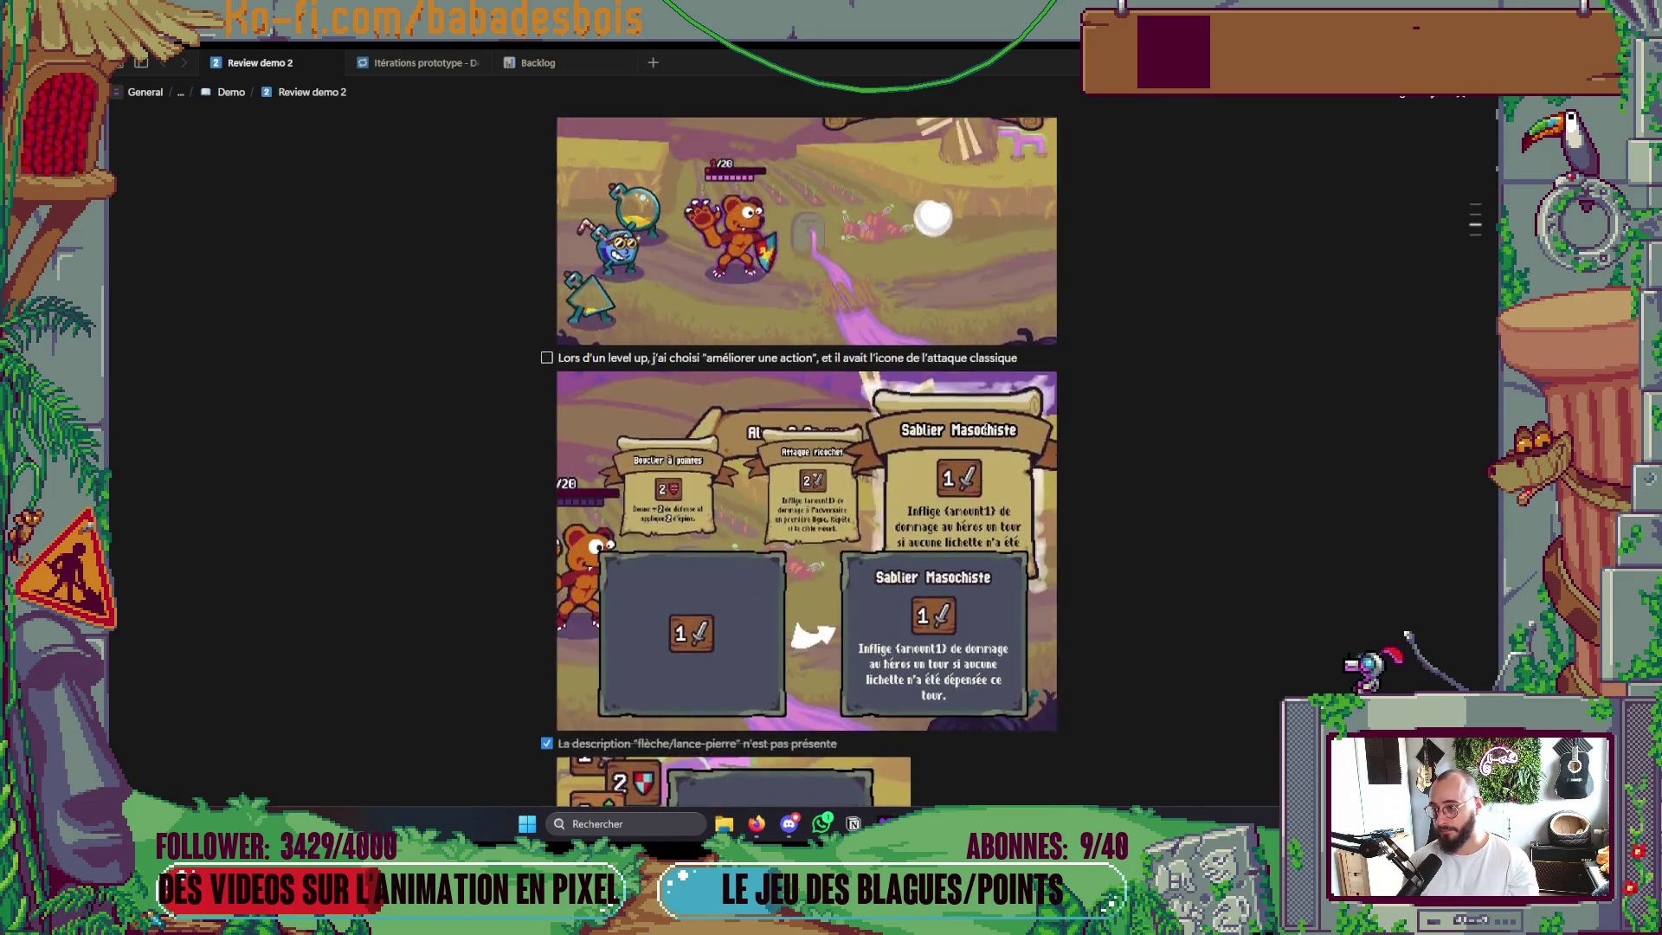
{"action": "scroll", "coordinate": [950, 470], "scroll_direction": "up", "scroll_amount": 10}
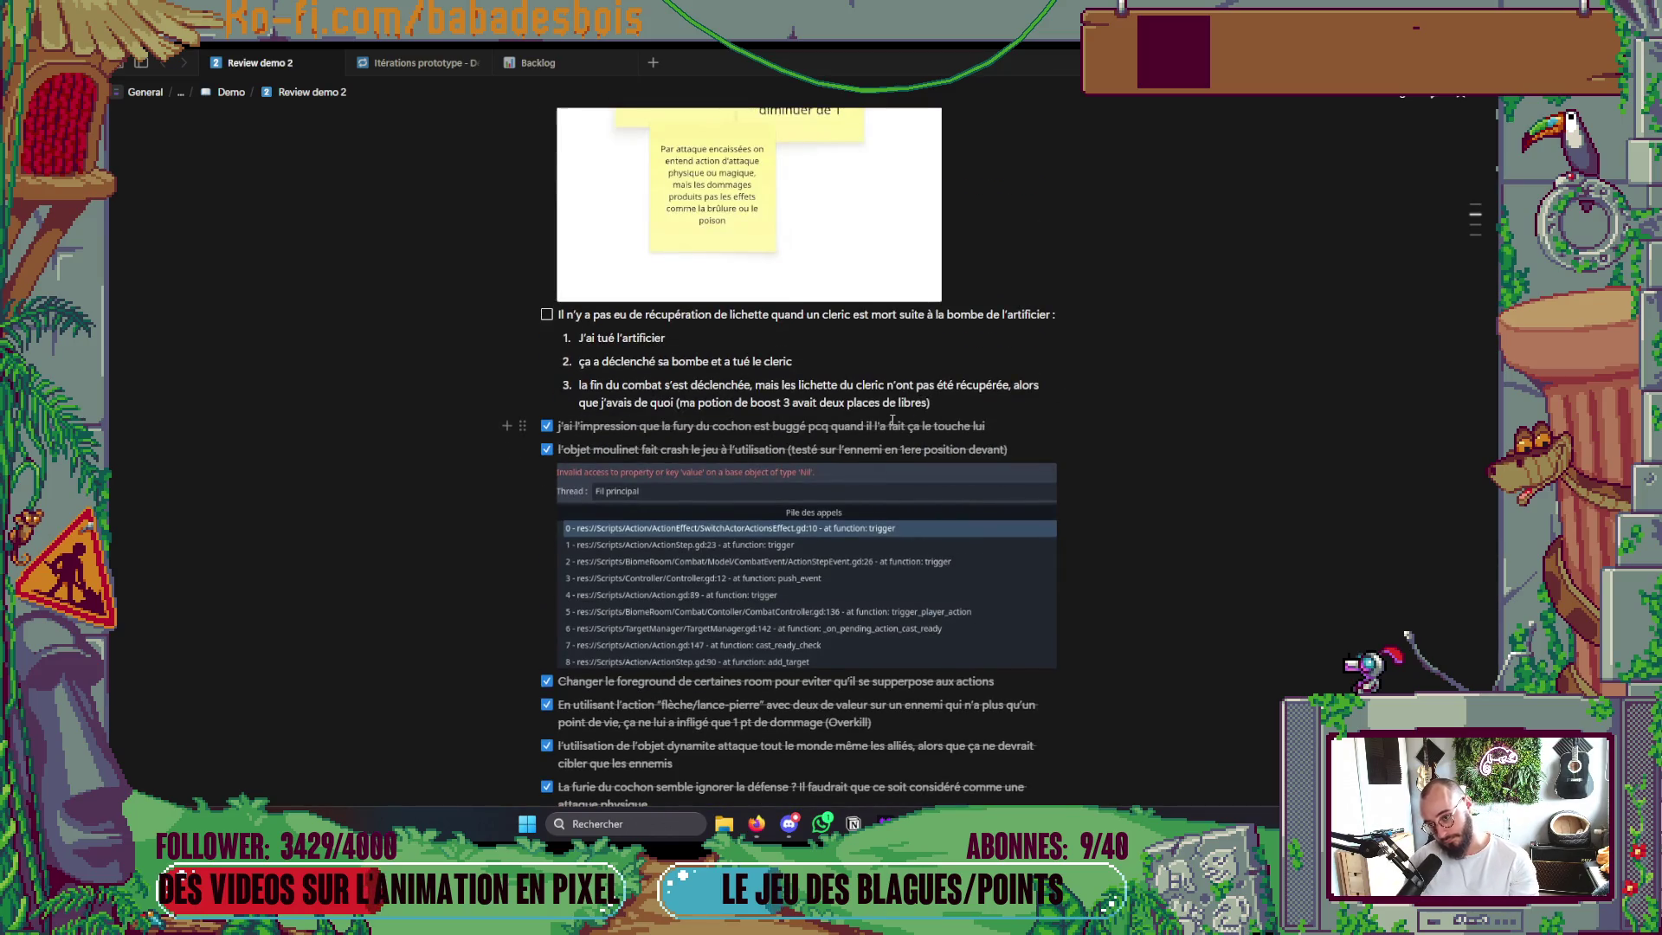
{"action": "scroll", "coordinate": [883, 476], "scroll_direction": "up", "scroll_amount": 7}
{"action": "scroll", "coordinate": [861, 513], "scroll_direction": "up", "scroll_amount": 8}
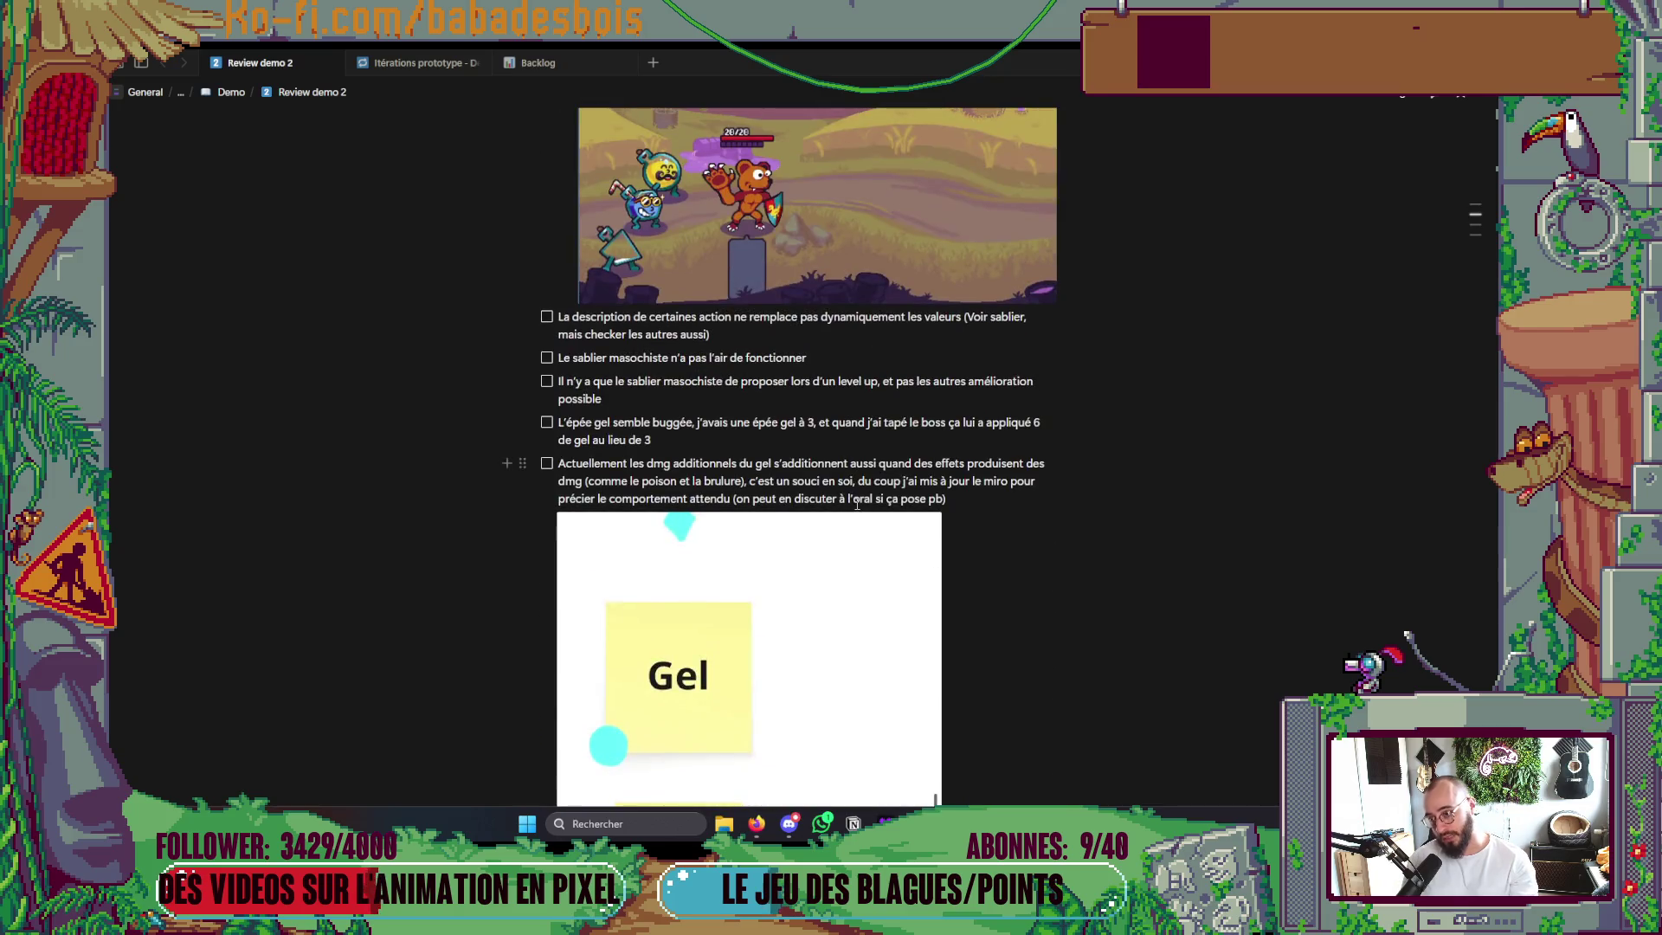
{"action": "scroll", "coordinate": [892, 540], "scroll_direction": "down", "scroll_amount": 3}
{"action": "scroll", "coordinate": [892, 540], "scroll_direction": "down", "scroll_amount": 5}
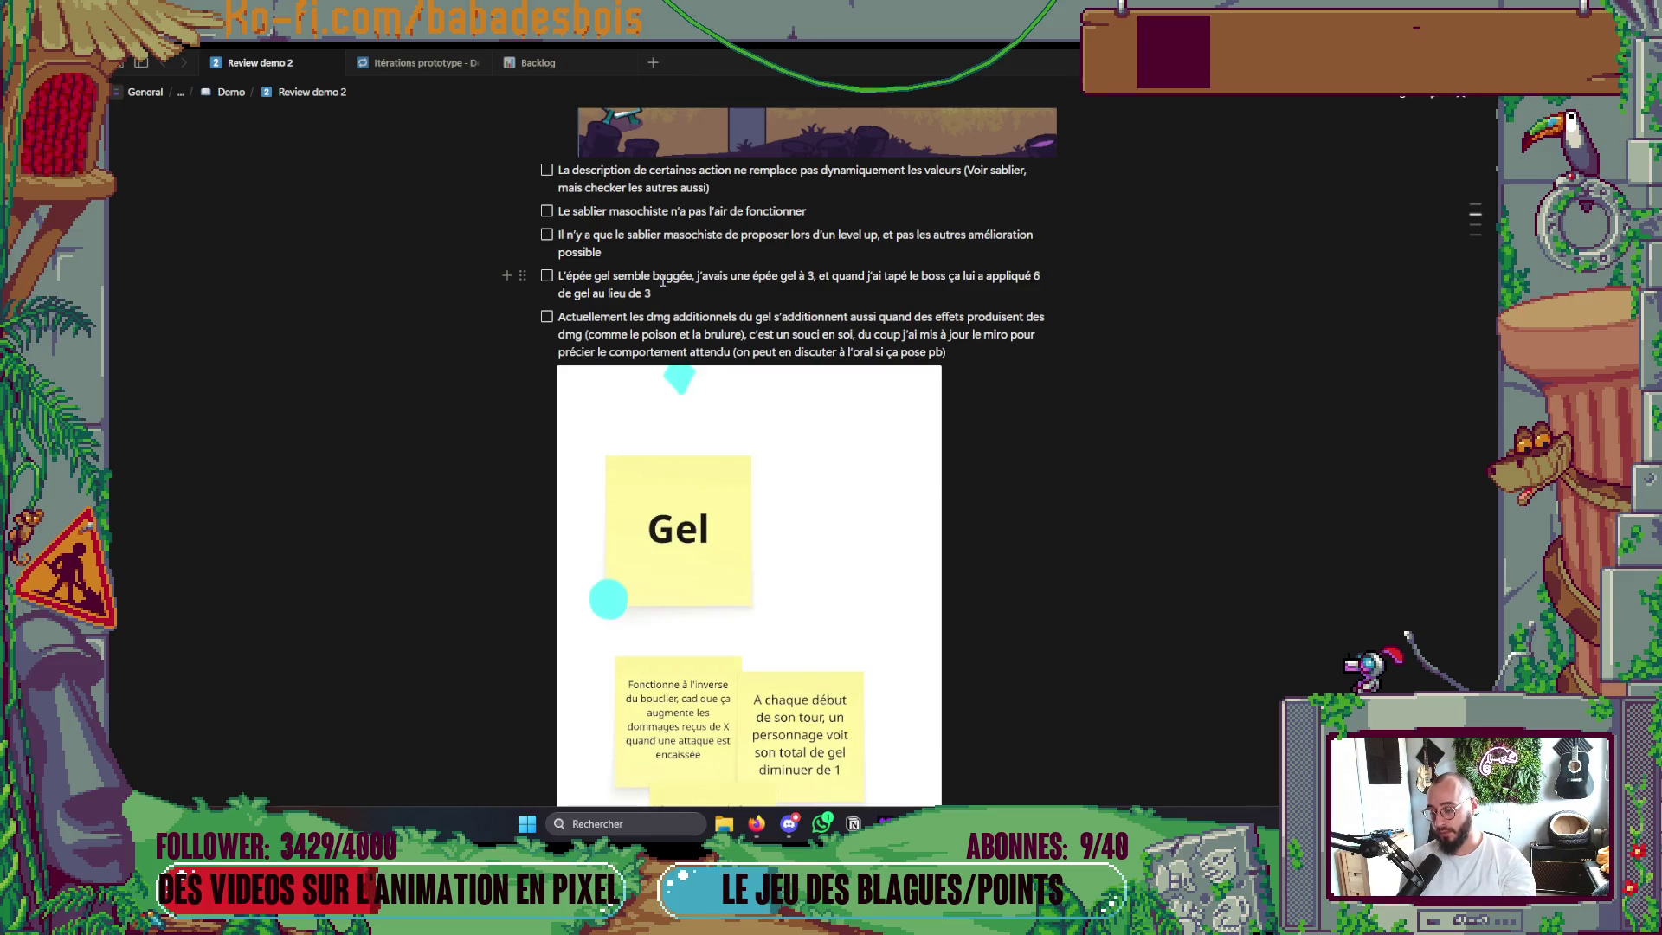
{"action": "scroll", "coordinate": [834, 228], "scroll_direction": "down", "scroll_amount": 1}
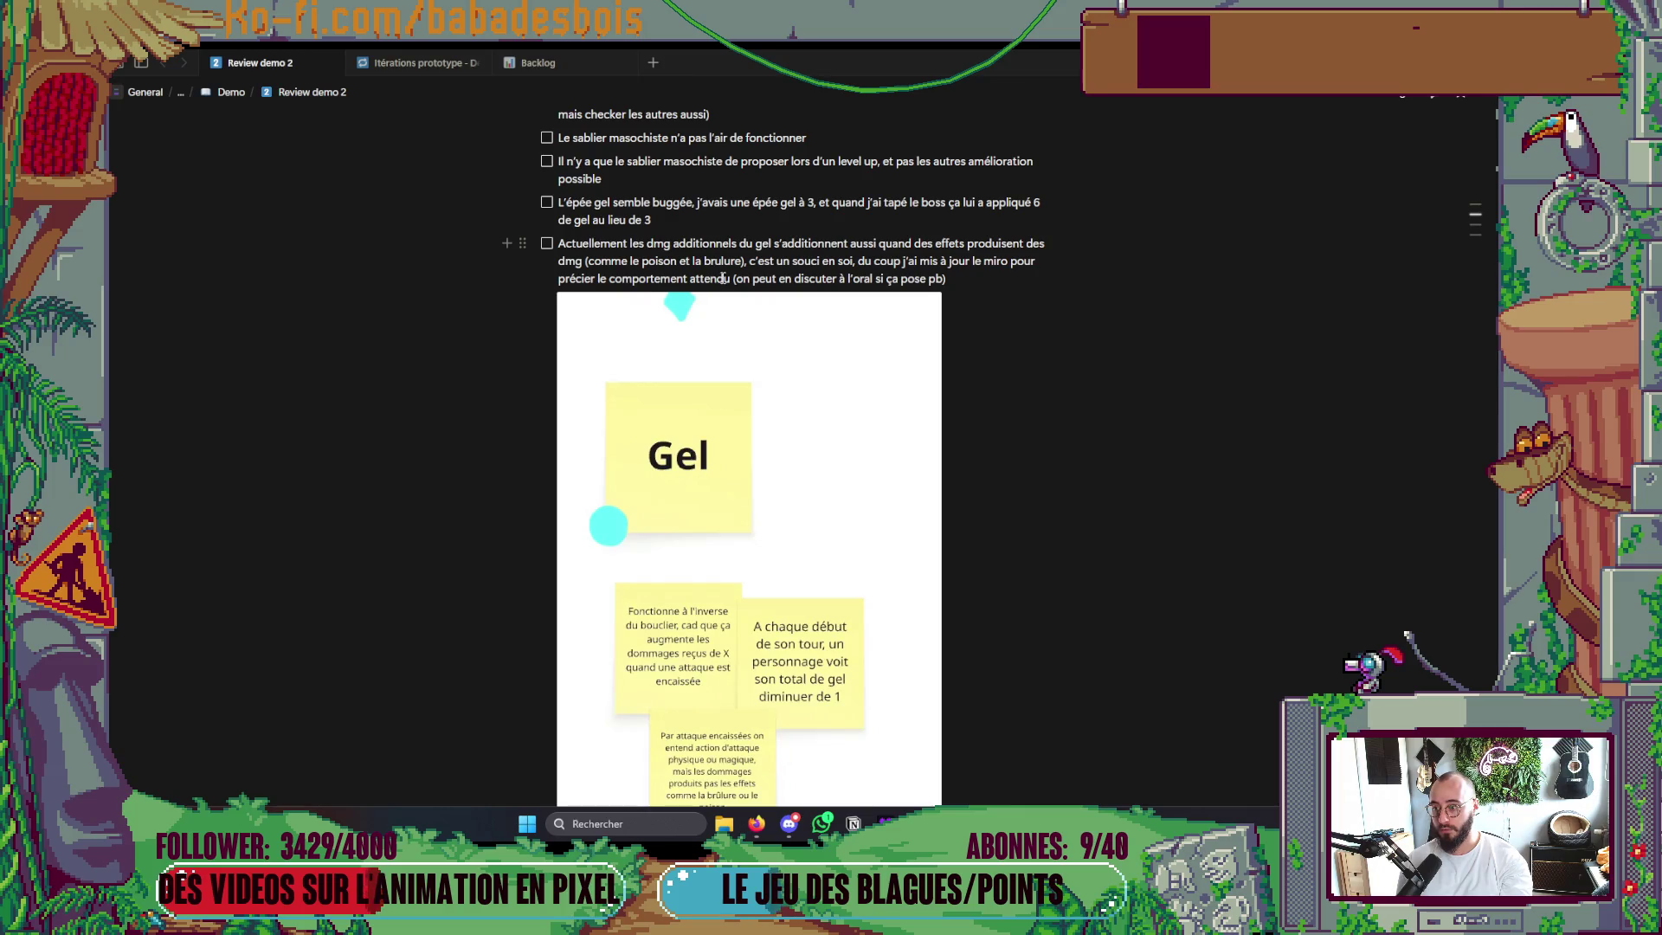
{"action": "scroll", "coordinate": [724, 282], "scroll_direction": "down", "scroll_amount": 2}
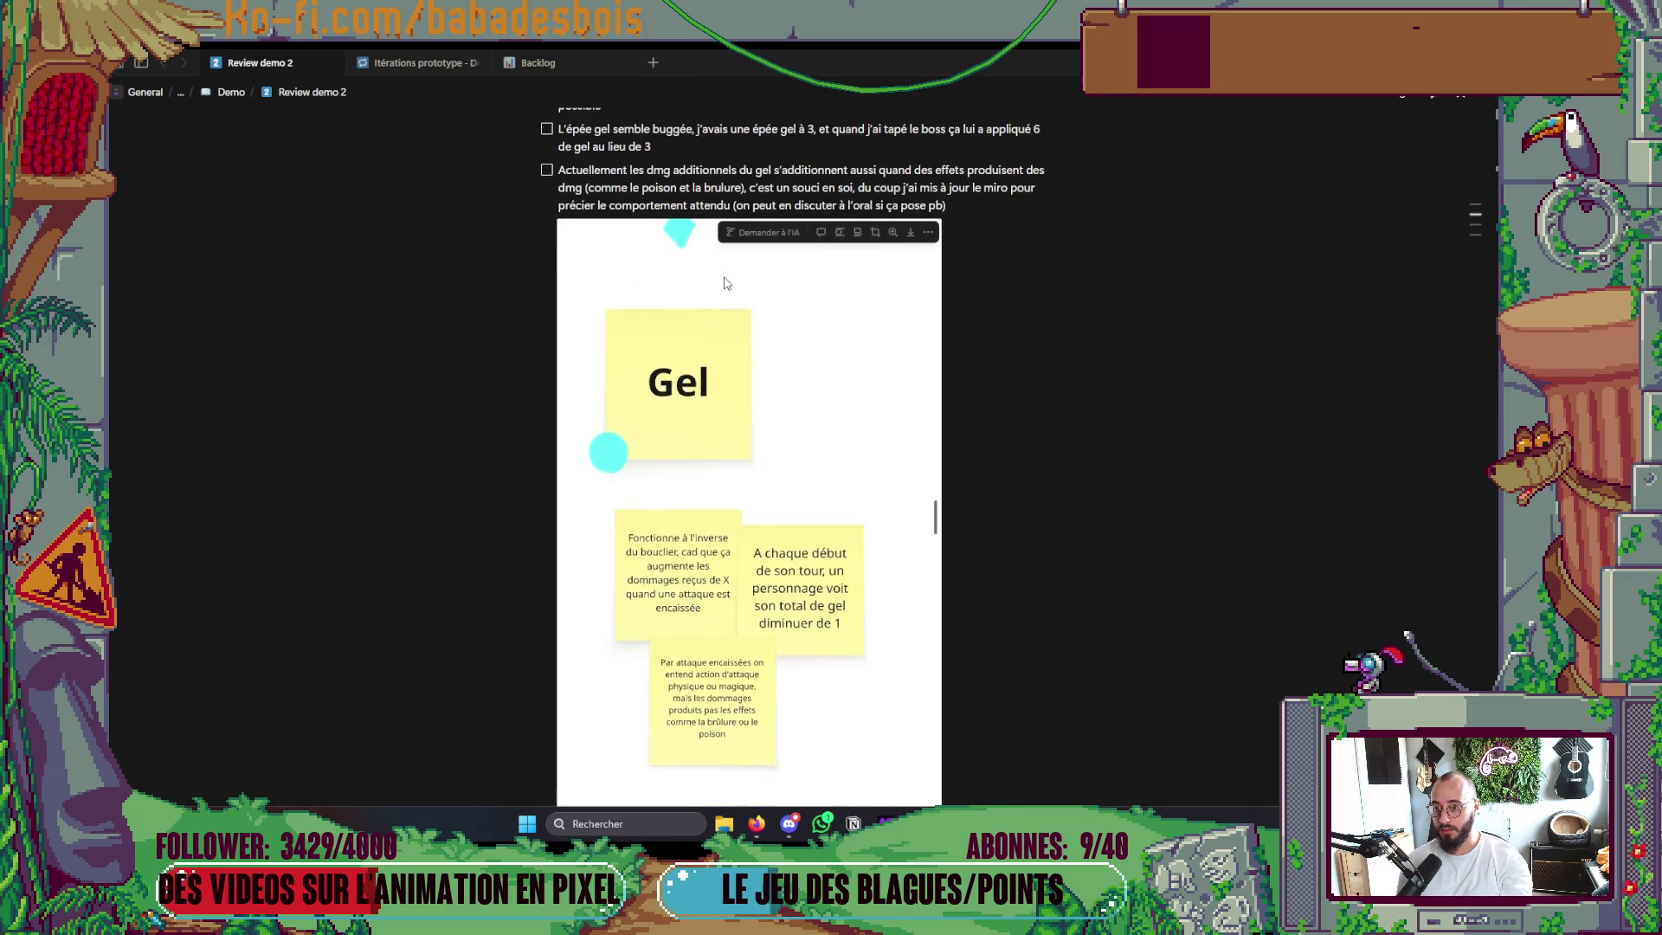
{"action": "scroll", "coordinate": [991, 282], "scroll_direction": "down", "scroll_amount": 5}
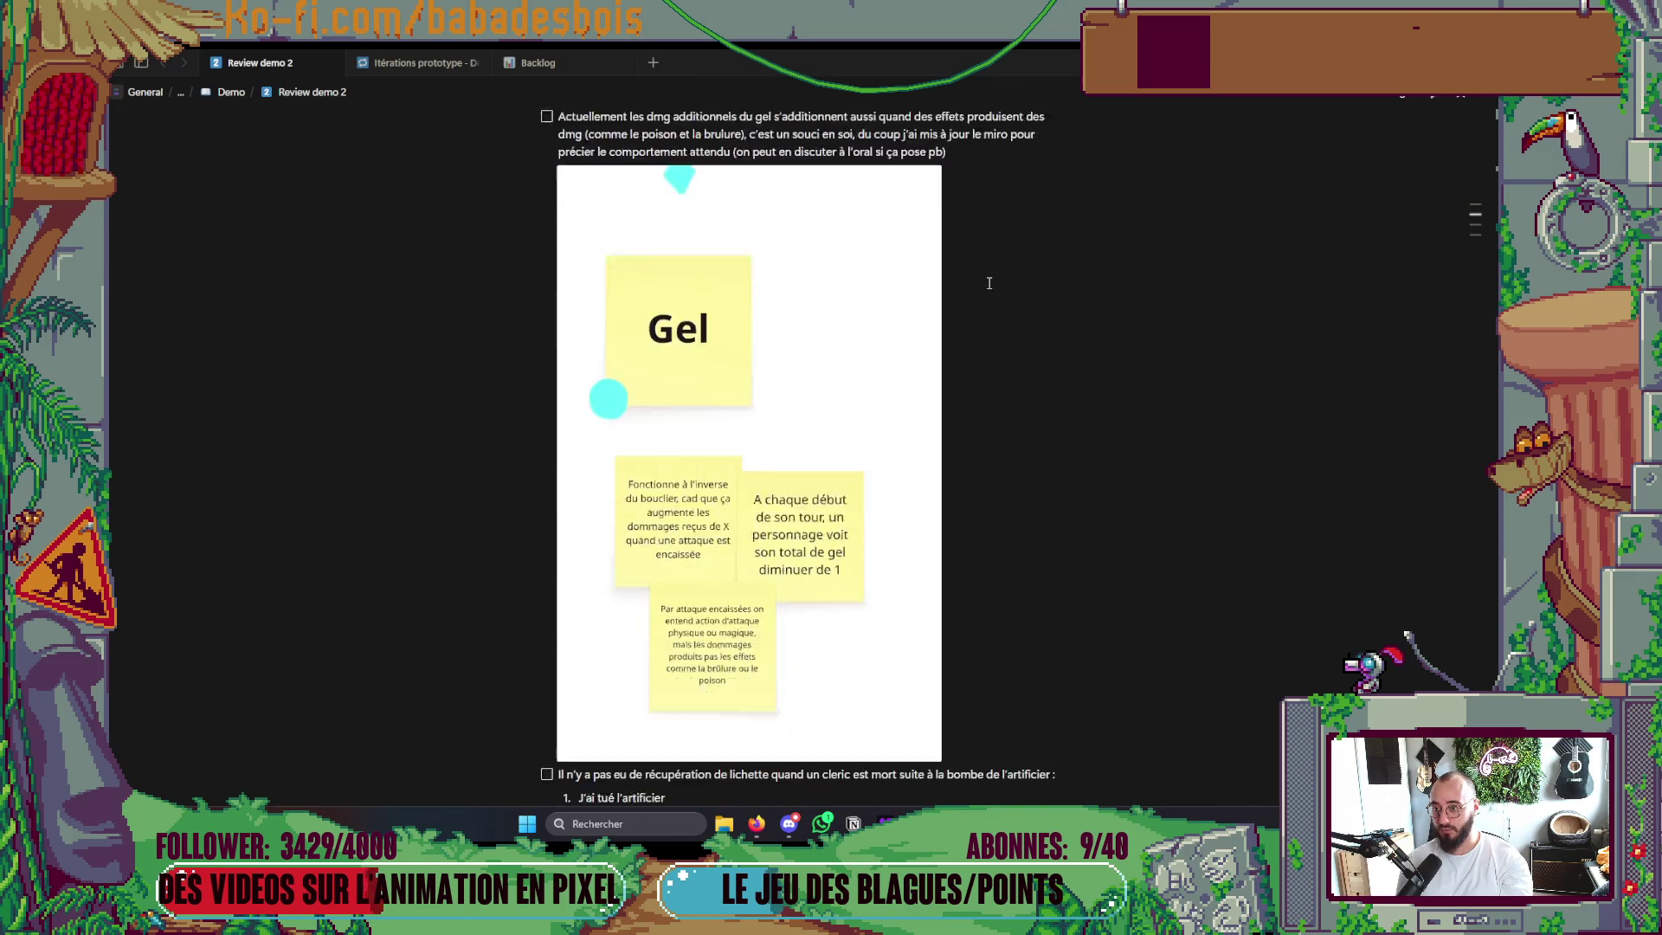
{"action": "scroll", "coordinate": [986, 283], "scroll_direction": "up", "scroll_amount": 8}
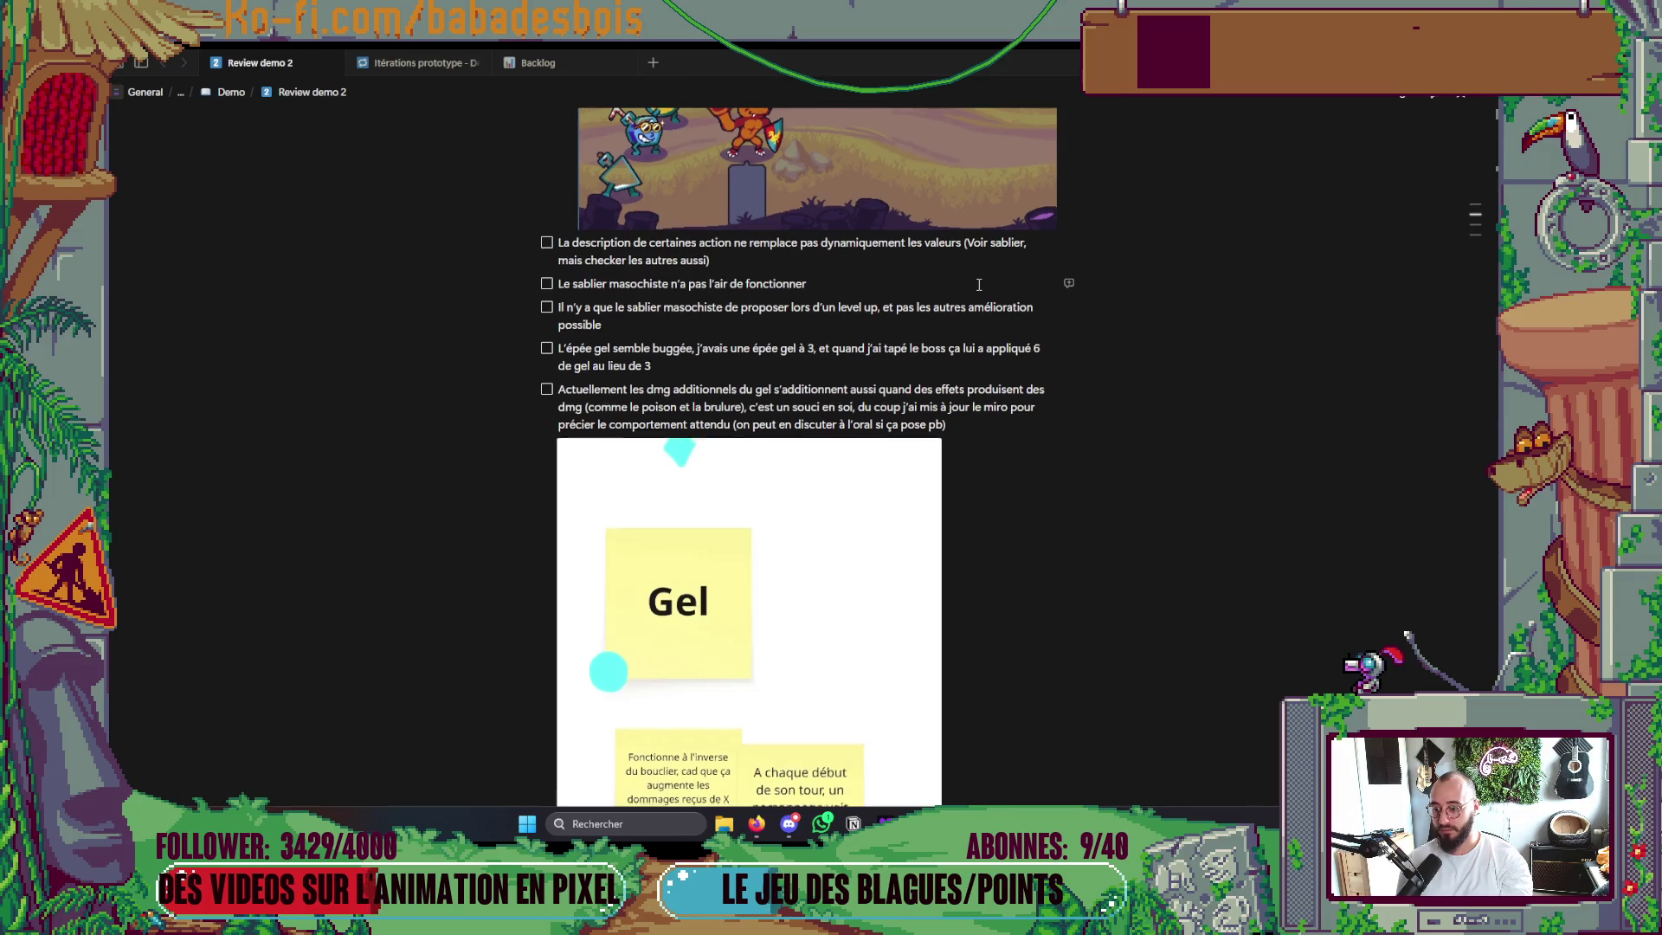
{"action": "scroll", "coordinate": [978, 285], "scroll_direction": "down", "scroll_amount": 2}
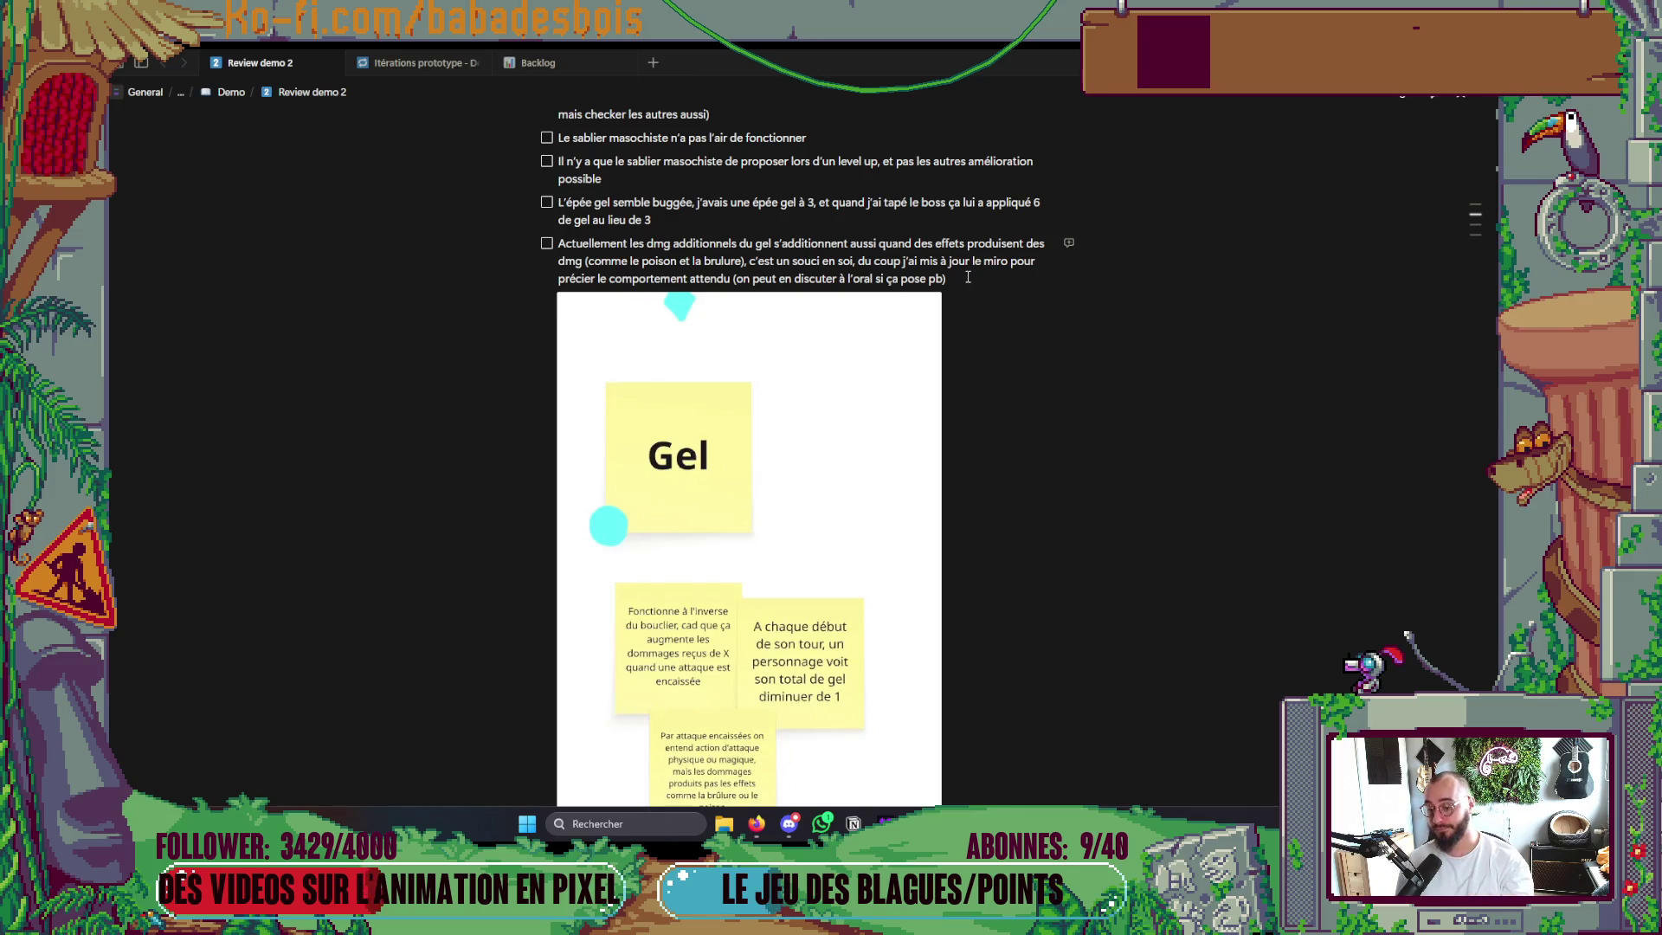
{"action": "scroll", "coordinate": [961, 285], "scroll_direction": "down", "scroll_amount": 2}
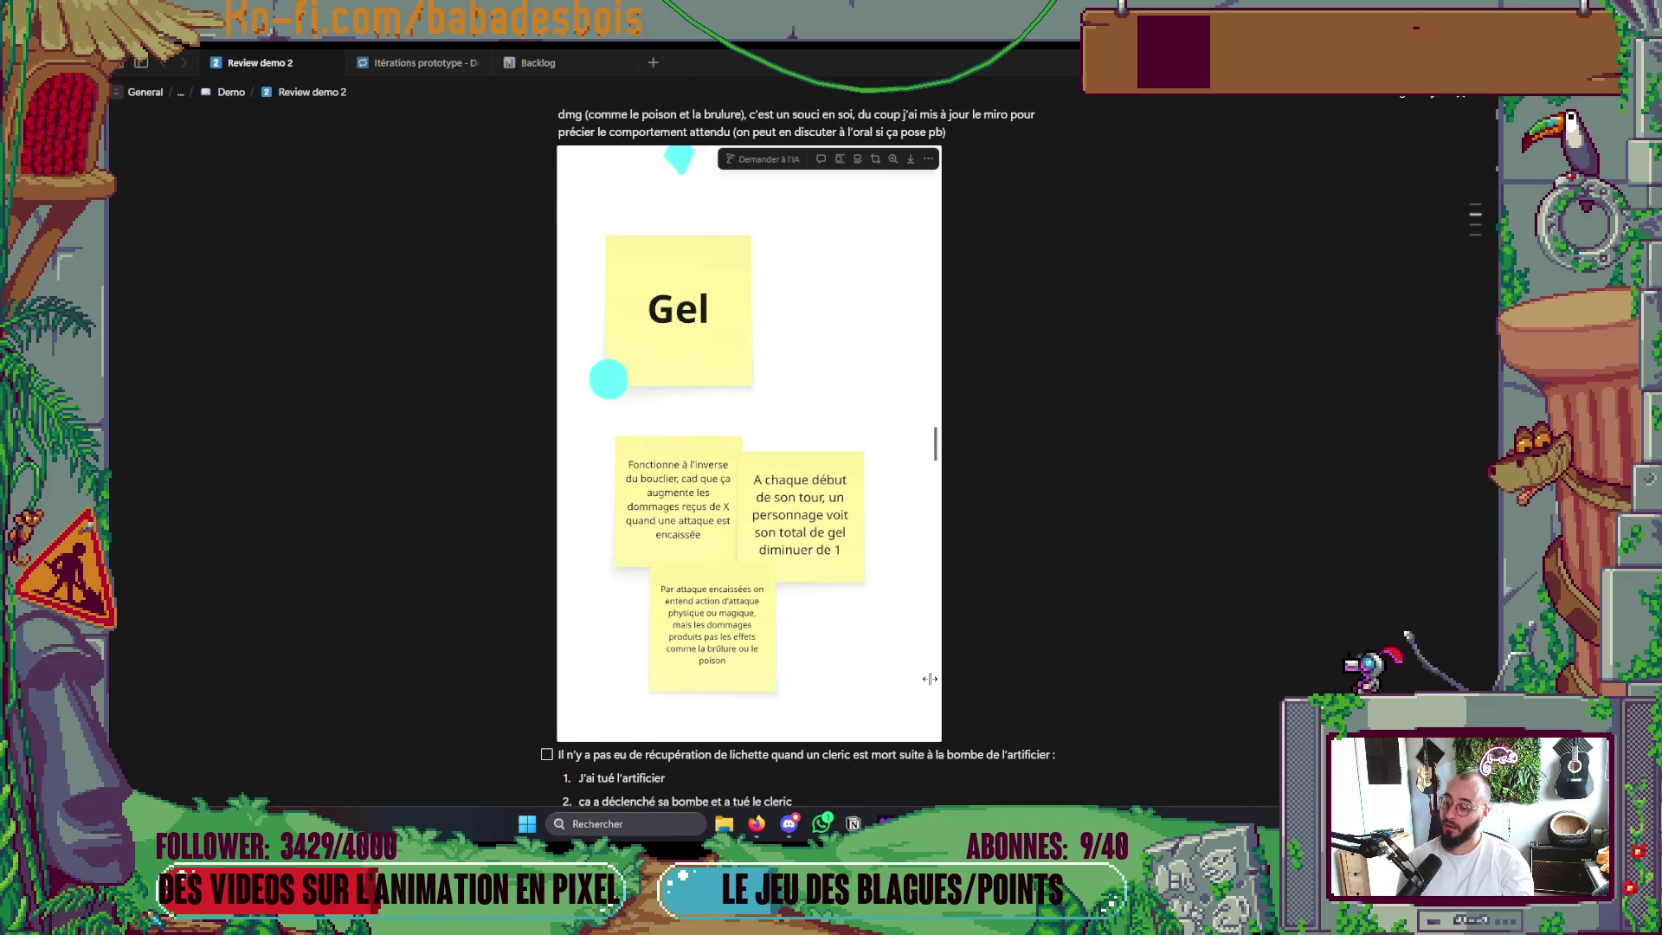
{"action": "scroll", "coordinate": [930, 679], "scroll_direction": "up", "scroll_amount": 3}
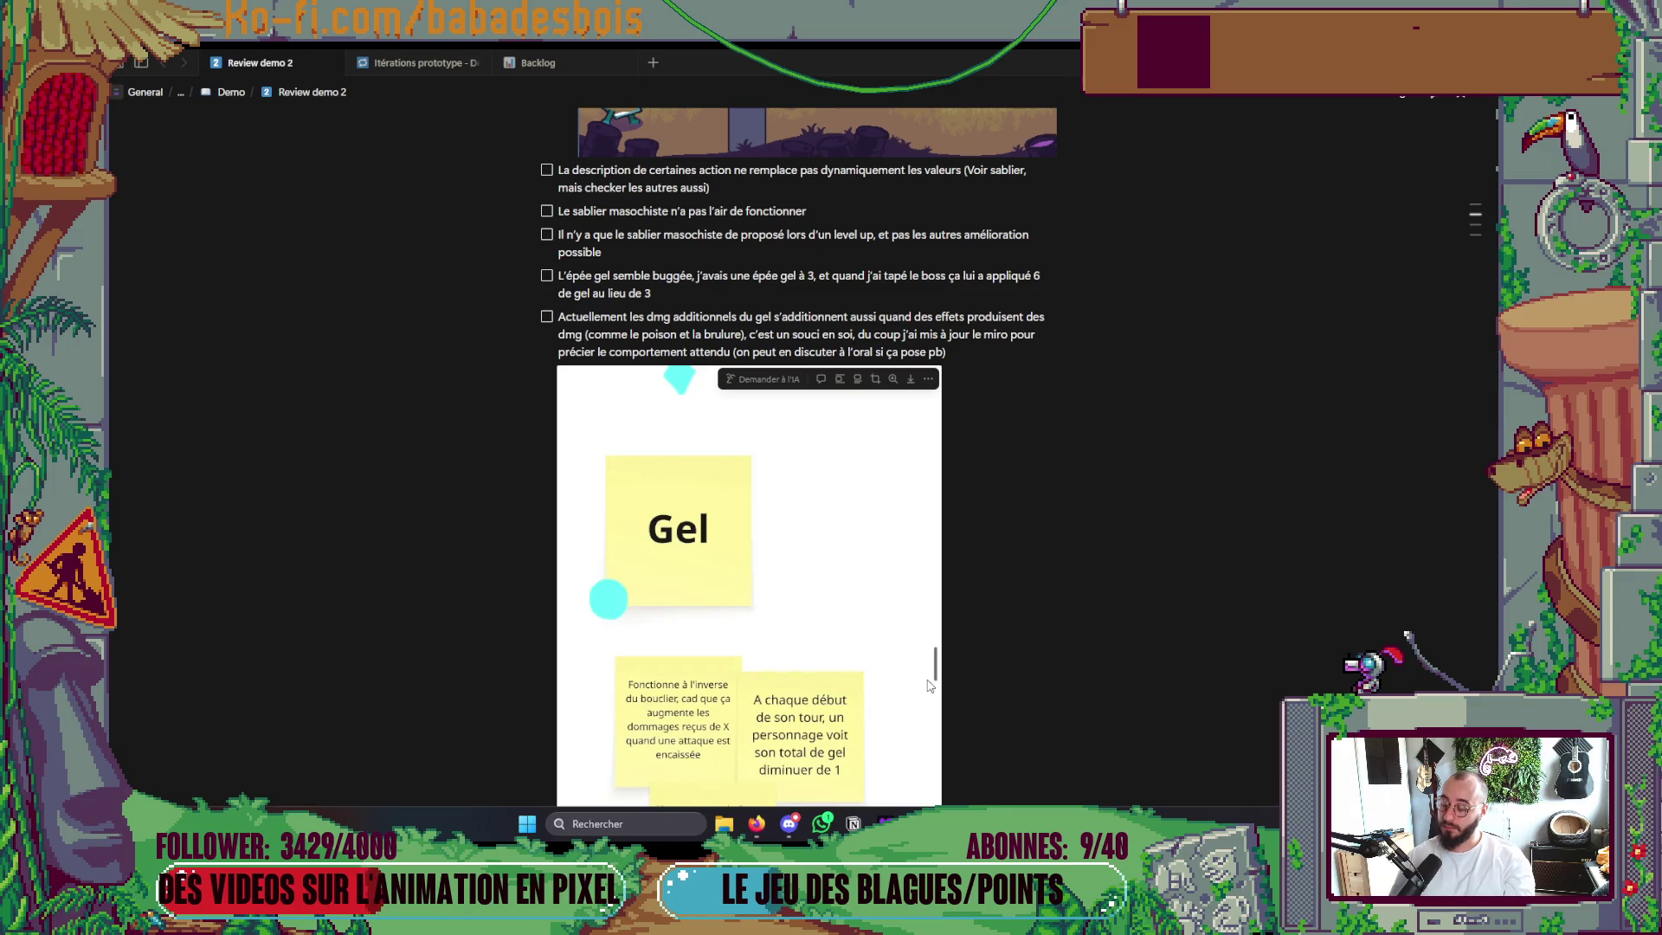
{"action": "scroll", "coordinate": [929, 685], "scroll_direction": "down", "scroll_amount": 10}
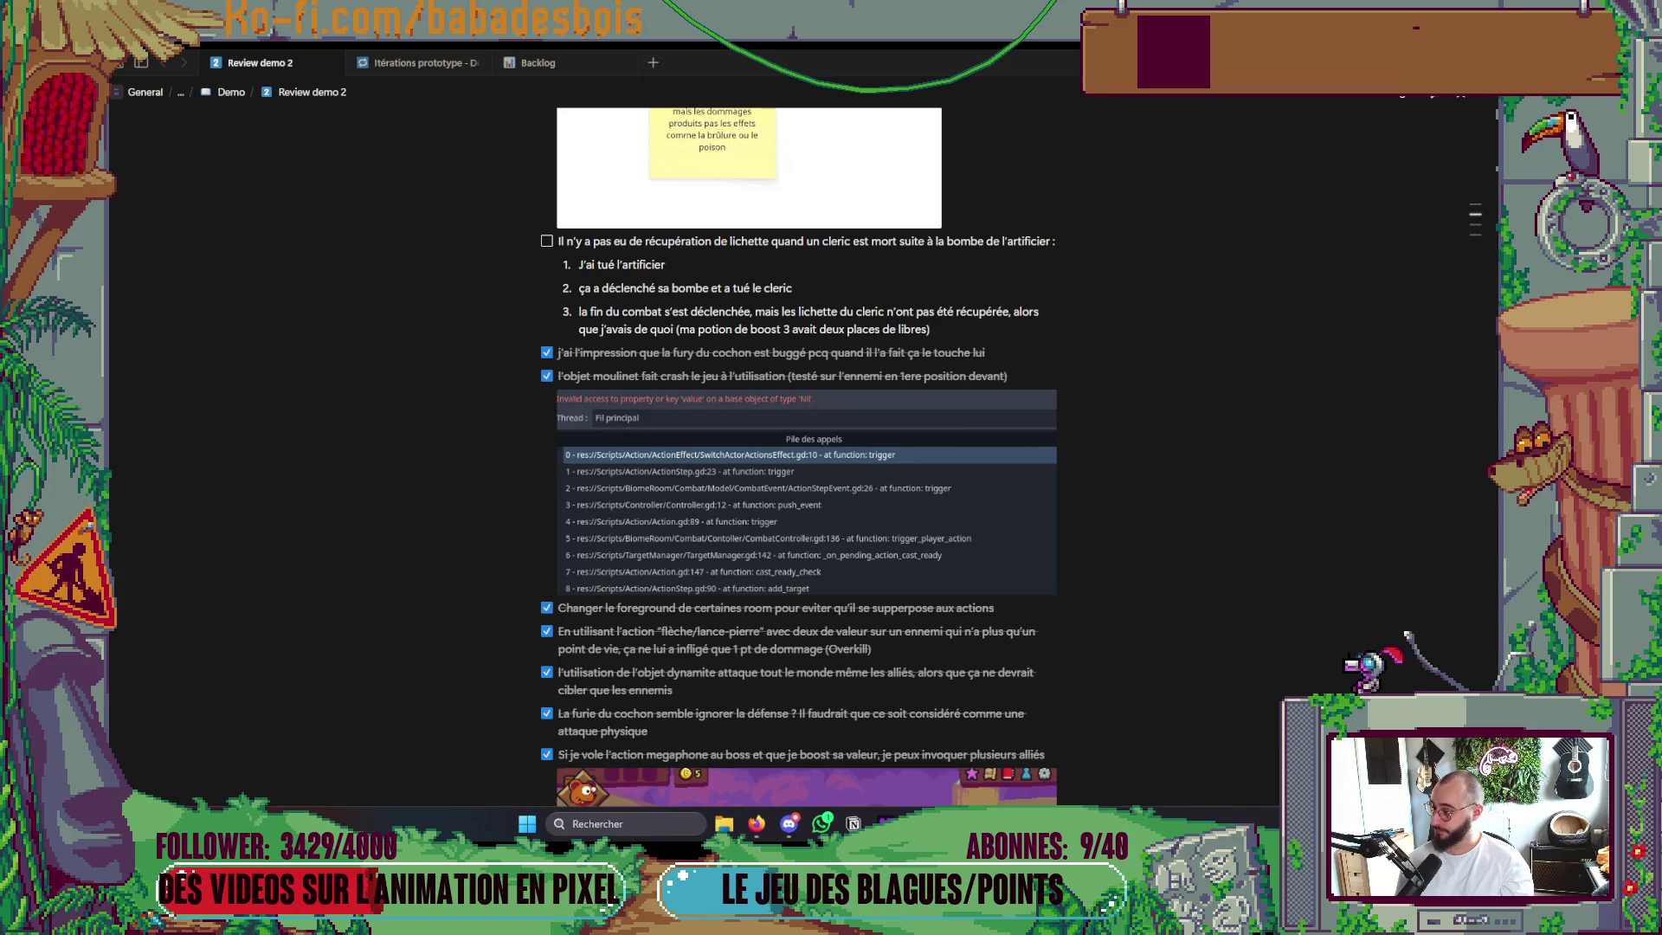
Switch from Notion back to Firefox showing pull request #60.
{"action": "mouse_move", "coordinate": [917, 823]}
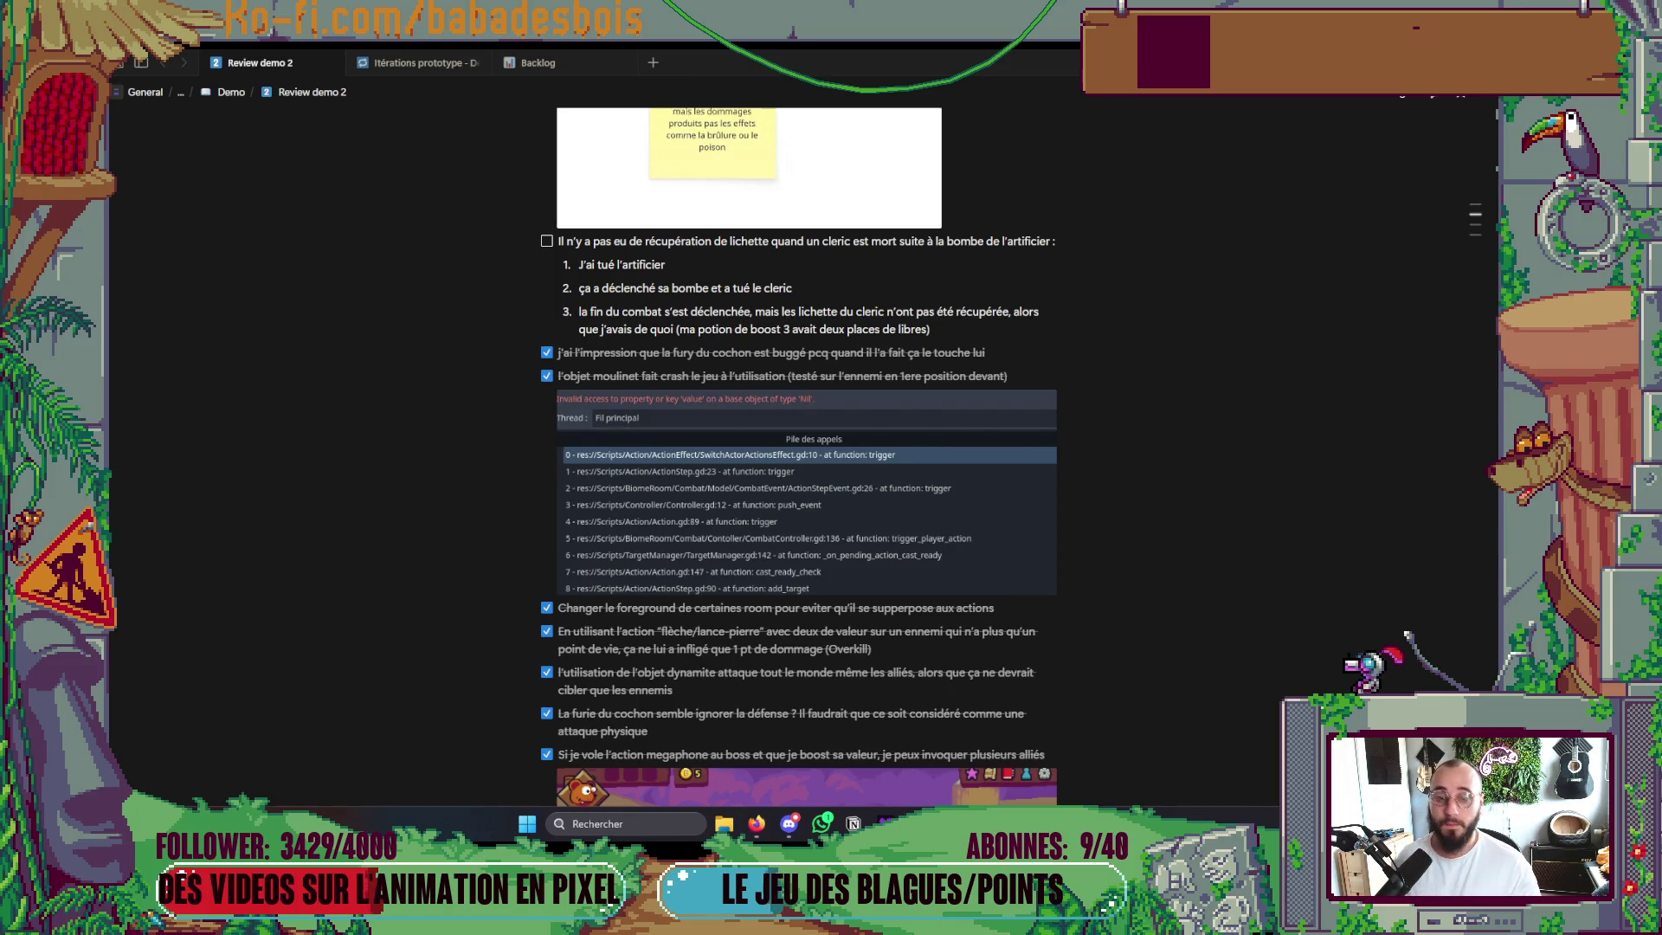
{"action": "key", "text": "alt+Tab"}
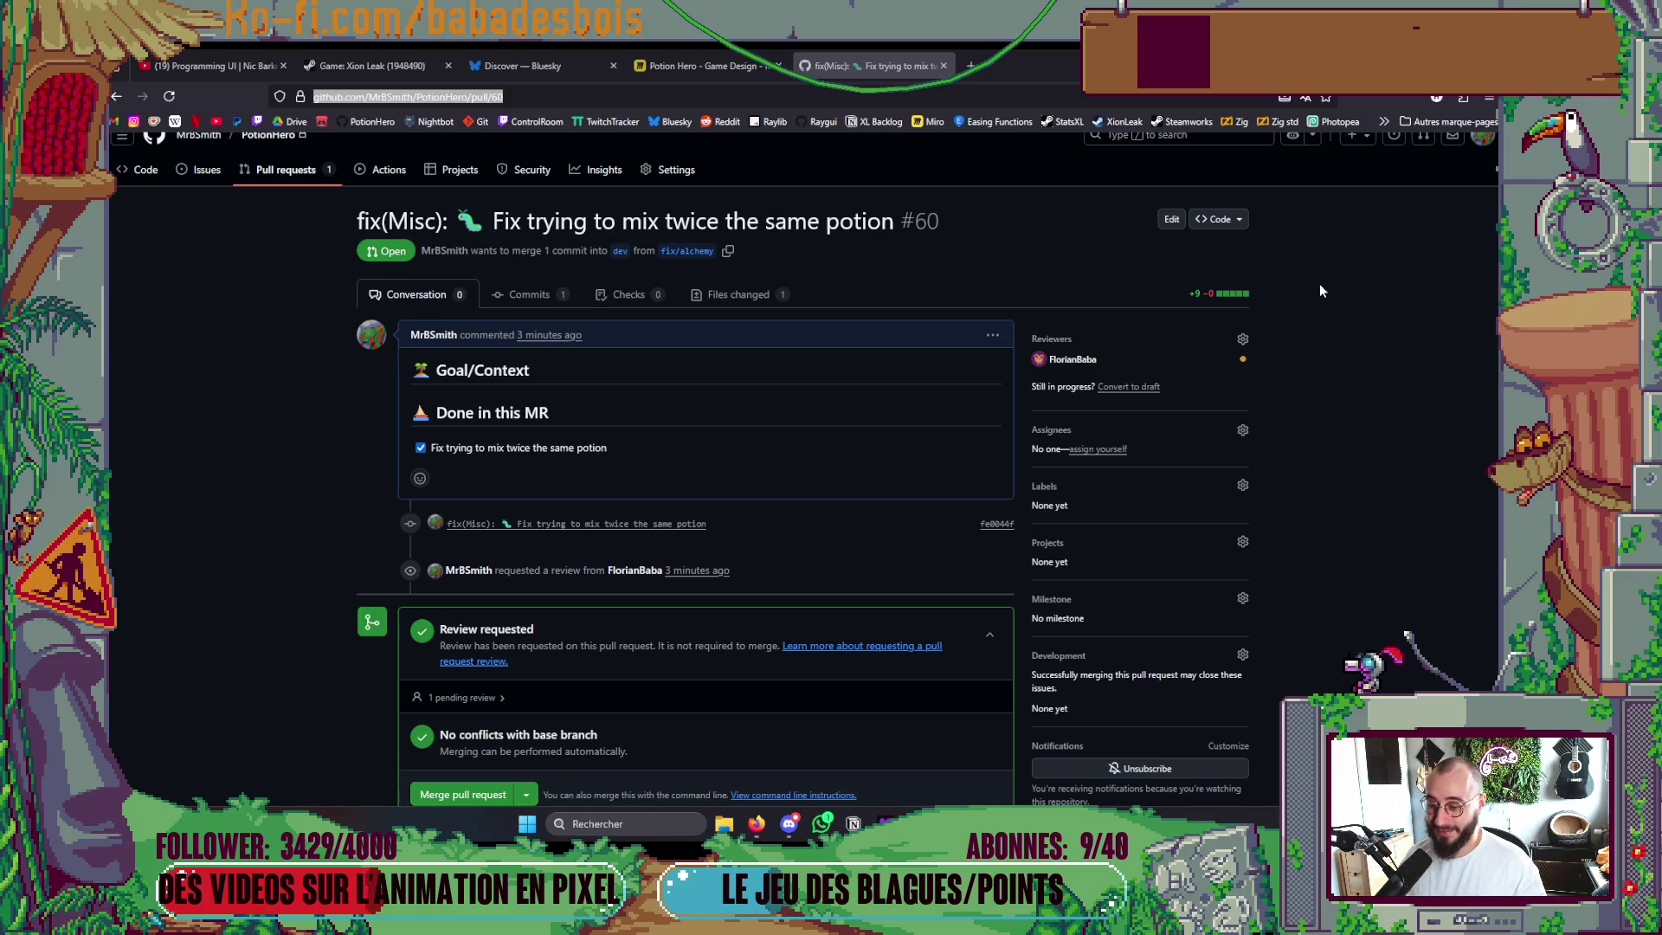
Return from pull request #60 to Neovim and close the terminal split to show AlchemyRoom.gd.
{"action": "scroll", "coordinate": [1316, 299], "scroll_direction": "down", "scroll_amount": 5}
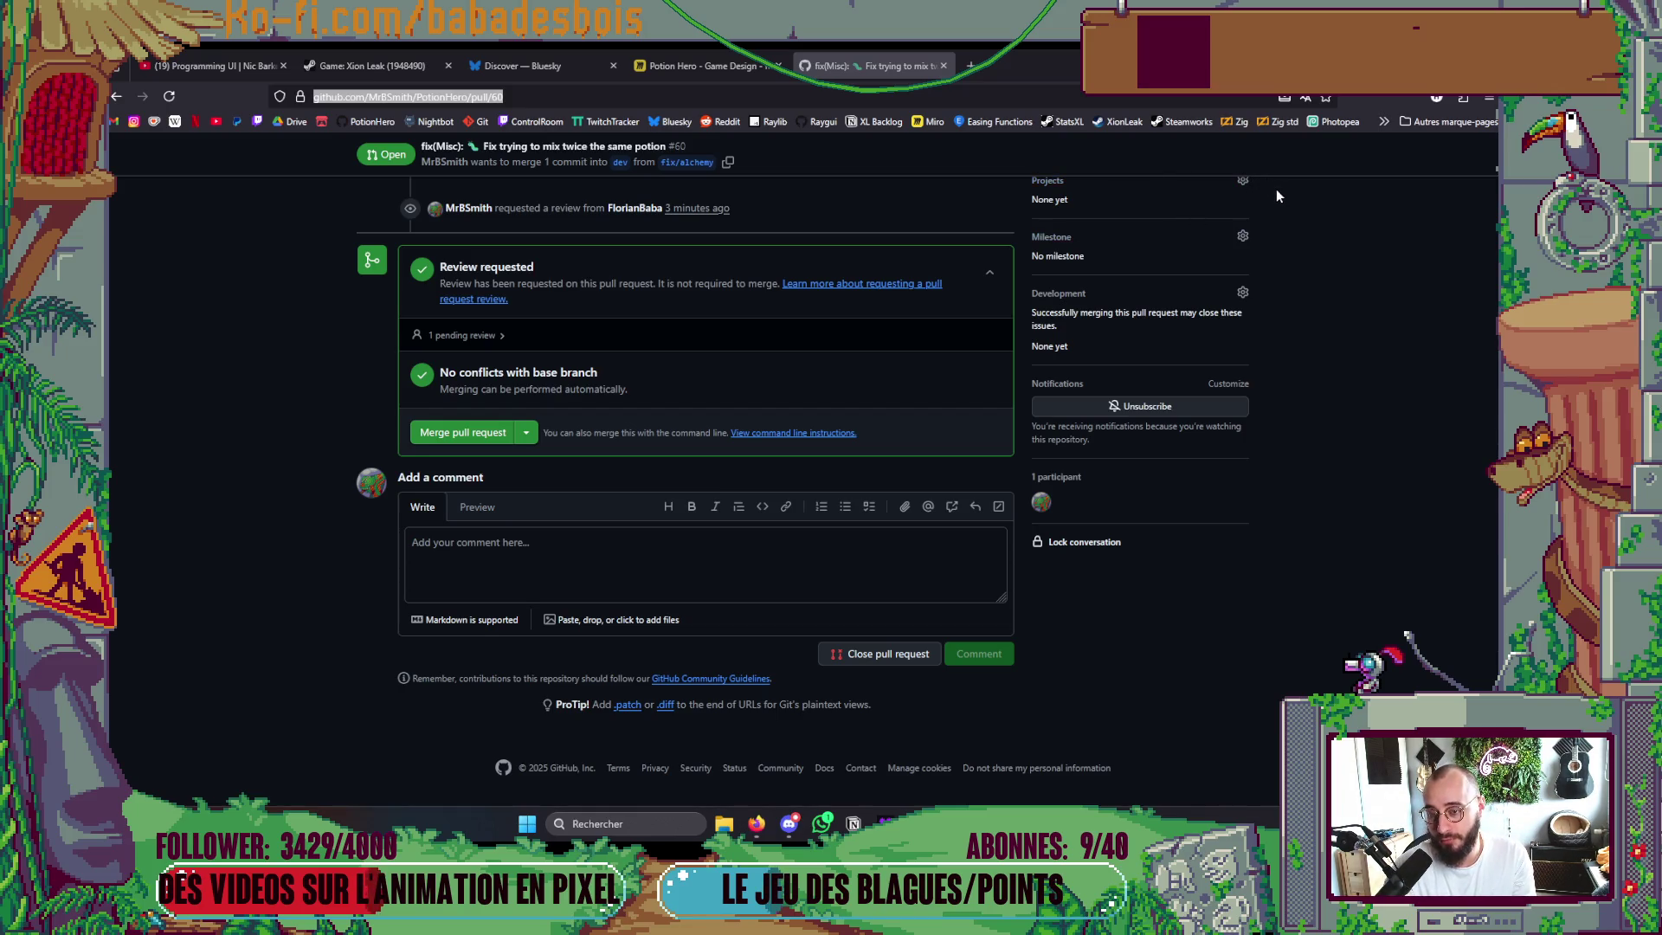
{"action": "scroll", "coordinate": [1339, 329], "scroll_direction": "up", "scroll_amount": 3}
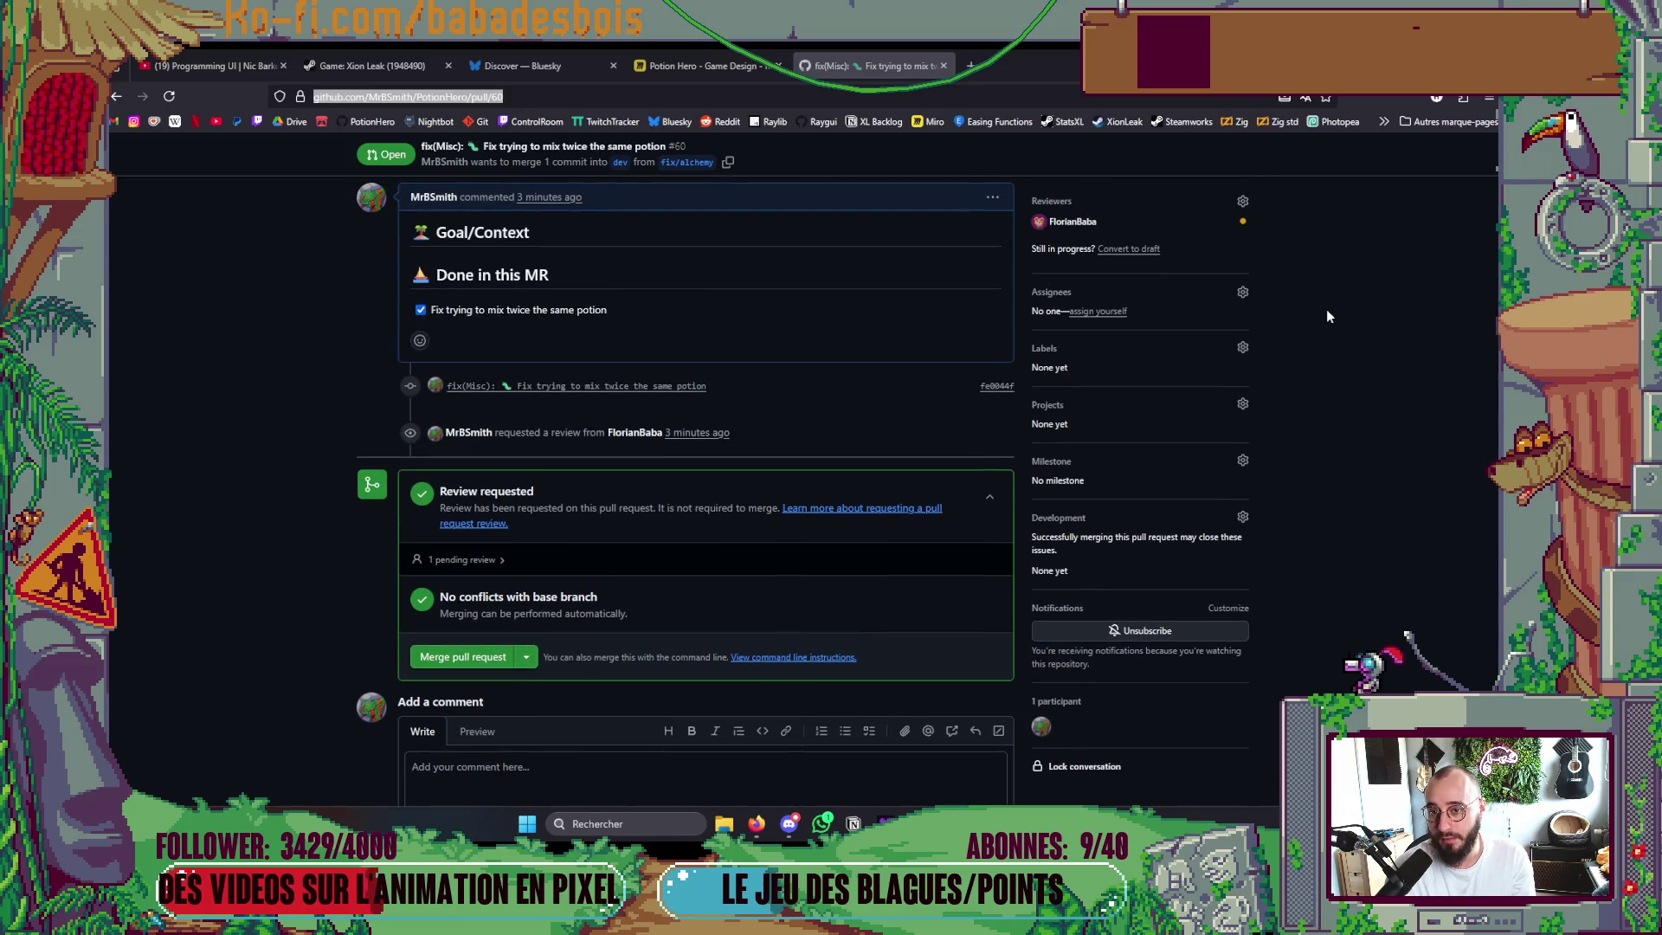
{"action": "key", "text": "alt+Tab"}
{"action": "key", "text": "k"}
{"action": "key", "text": "k"}
{"action": "key", "text": "k"}
{"action": "key", "text": "ctrl+b"}
Leave Neovim and bring up the Potion Hero - Game Design Miro board in Firefox.
{"action": "key", "text": "z"}
{"action": "key", "text": "k"}
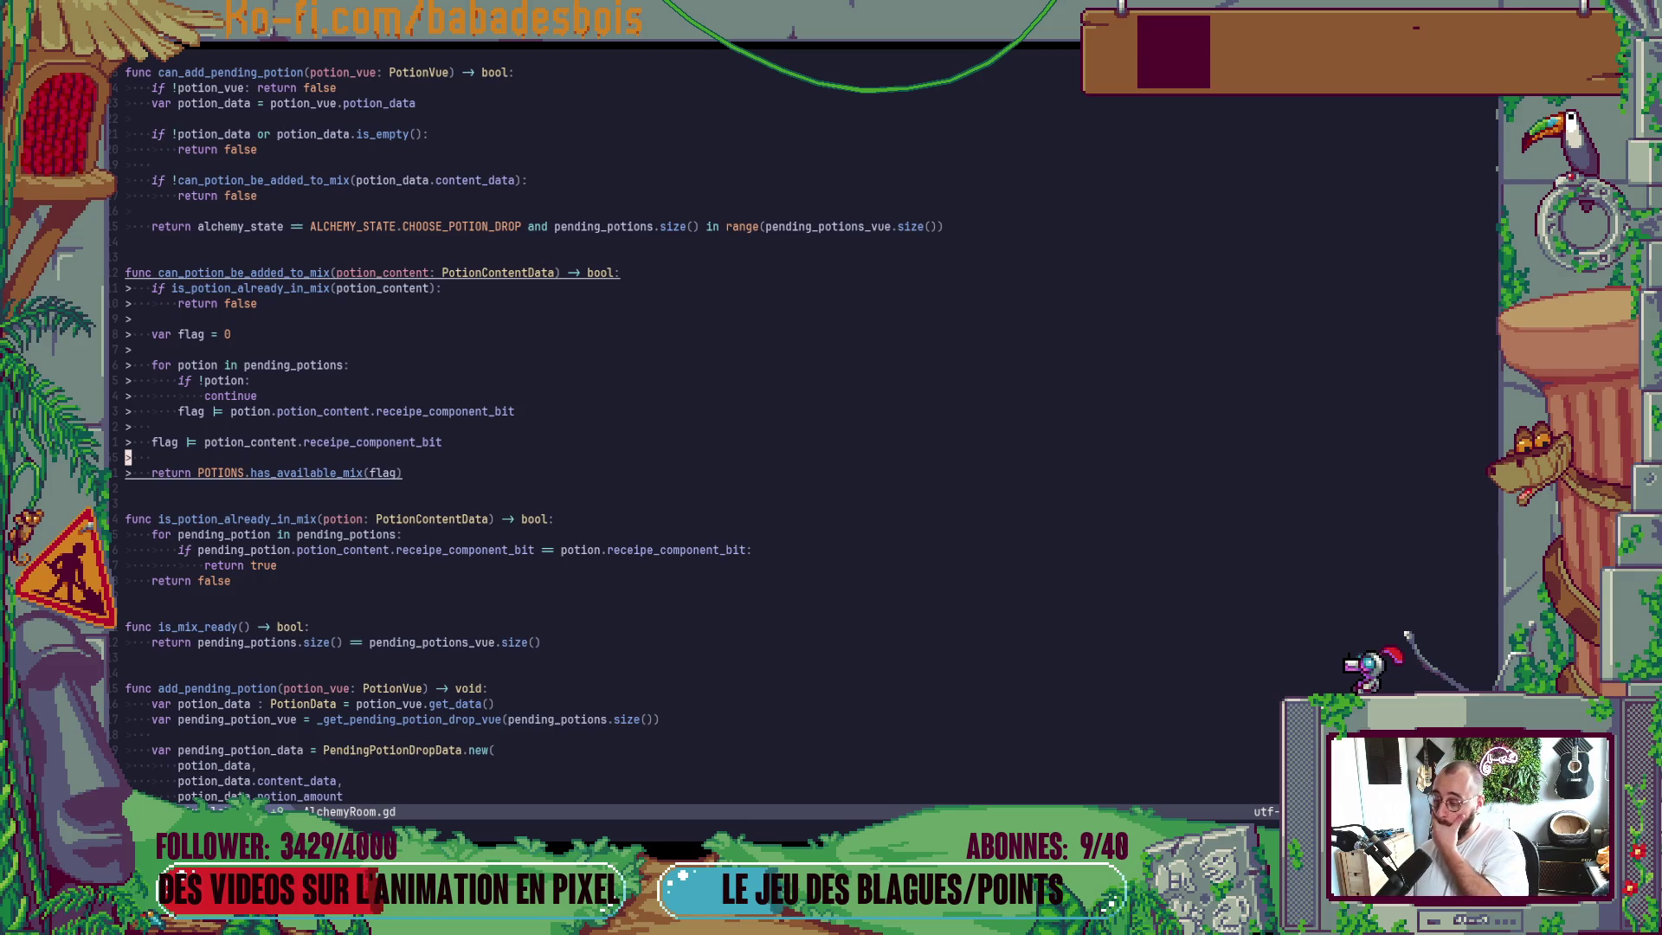
{"action": "key", "text": "alt+Tab"}
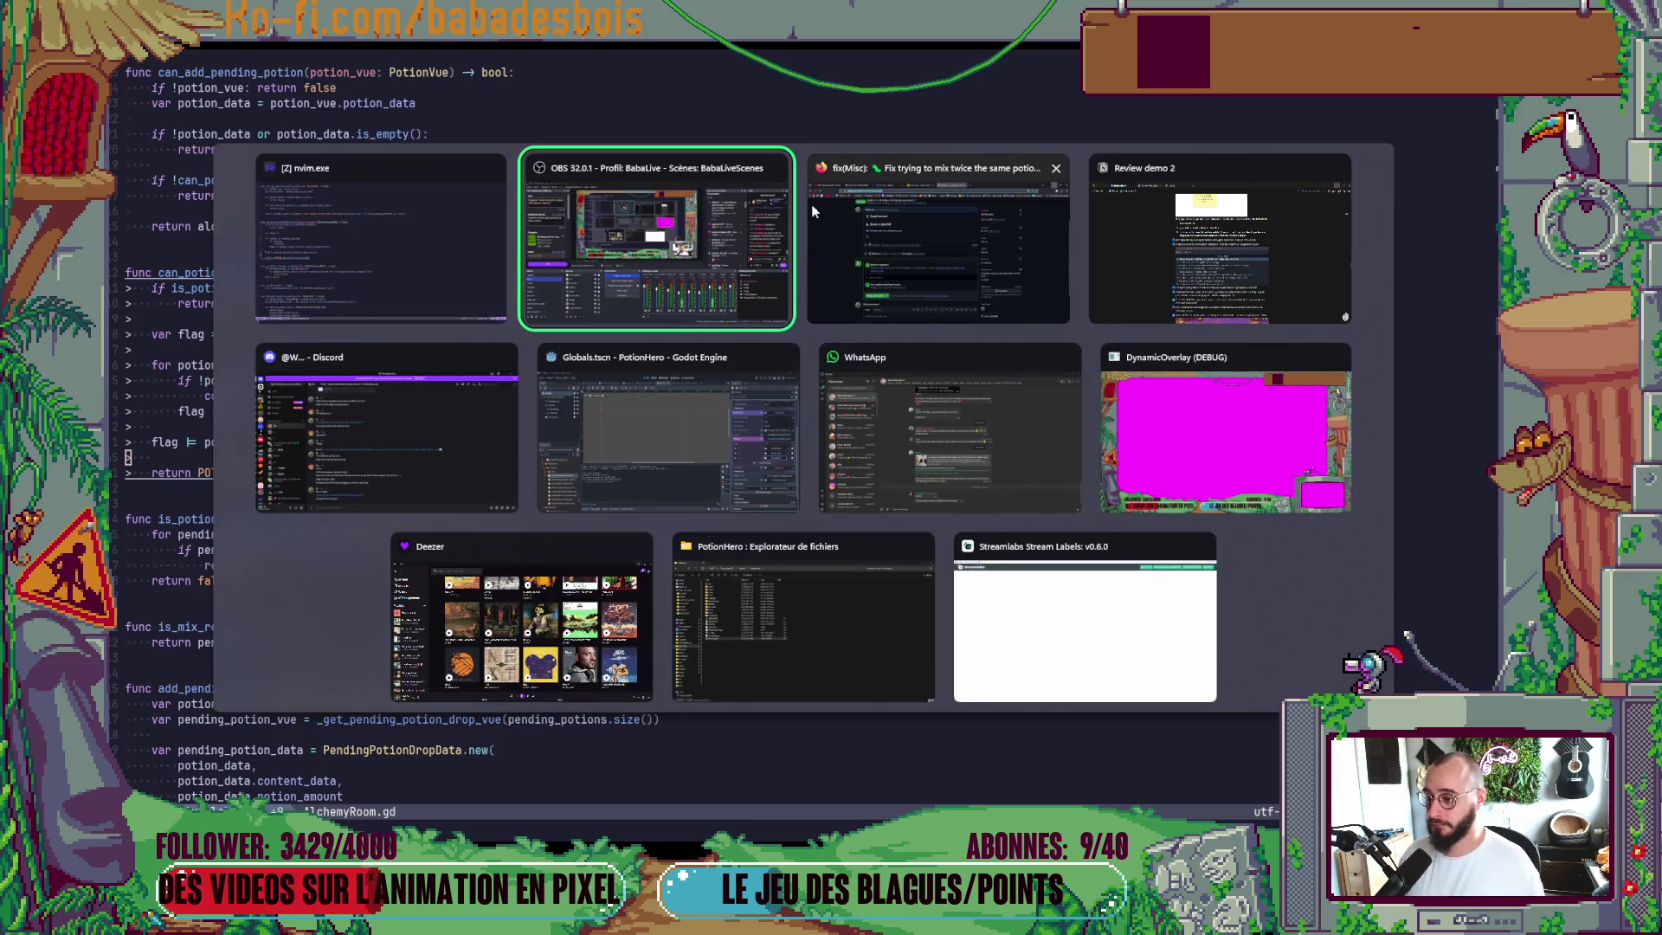
{"action": "left_click", "coordinate": [407, 402]}
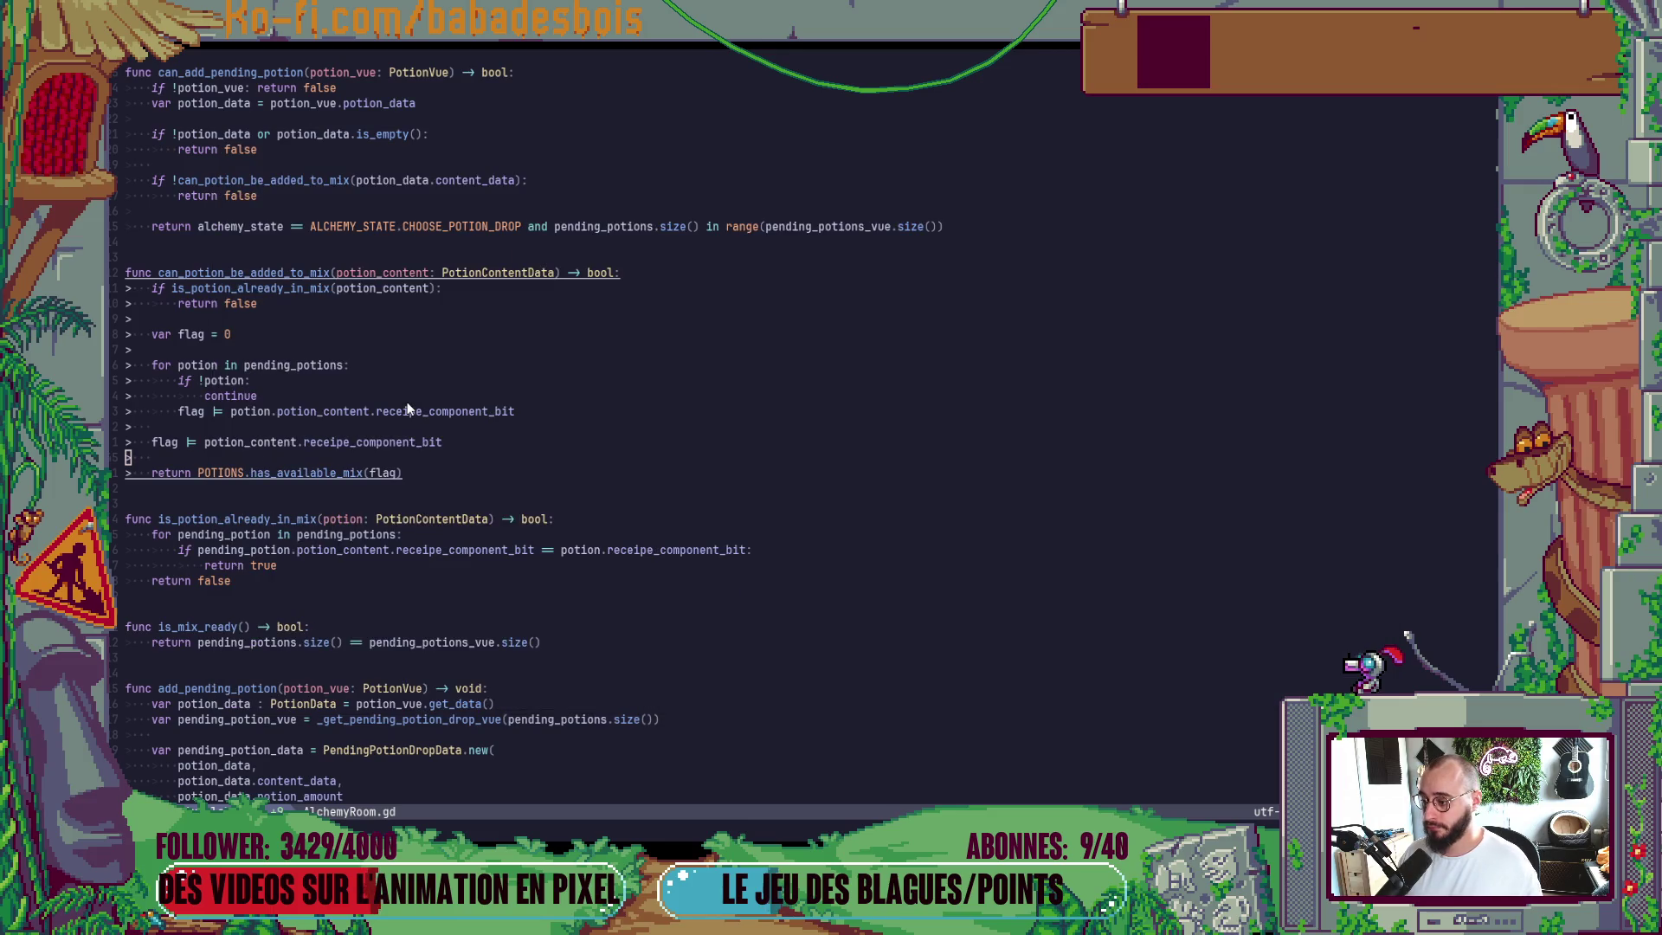
{"action": "key", "text": "alt+Tab"}
{"action": "left_click", "coordinate": [691, 480]}
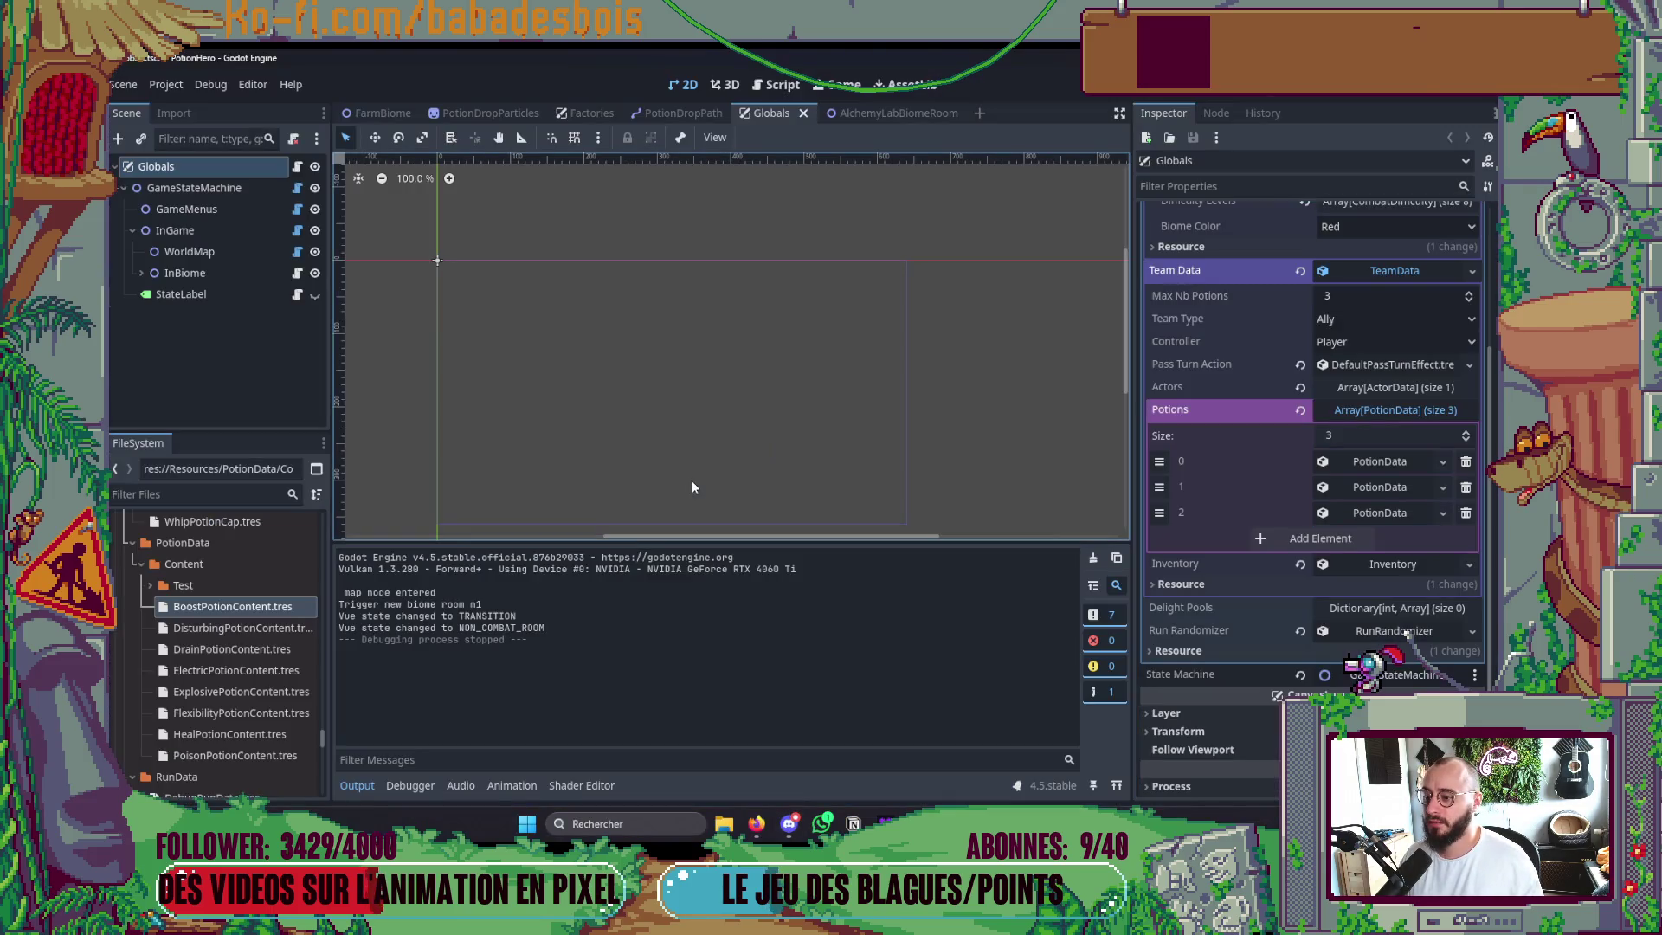
{"action": "left_click", "coordinate": [766, 829]}
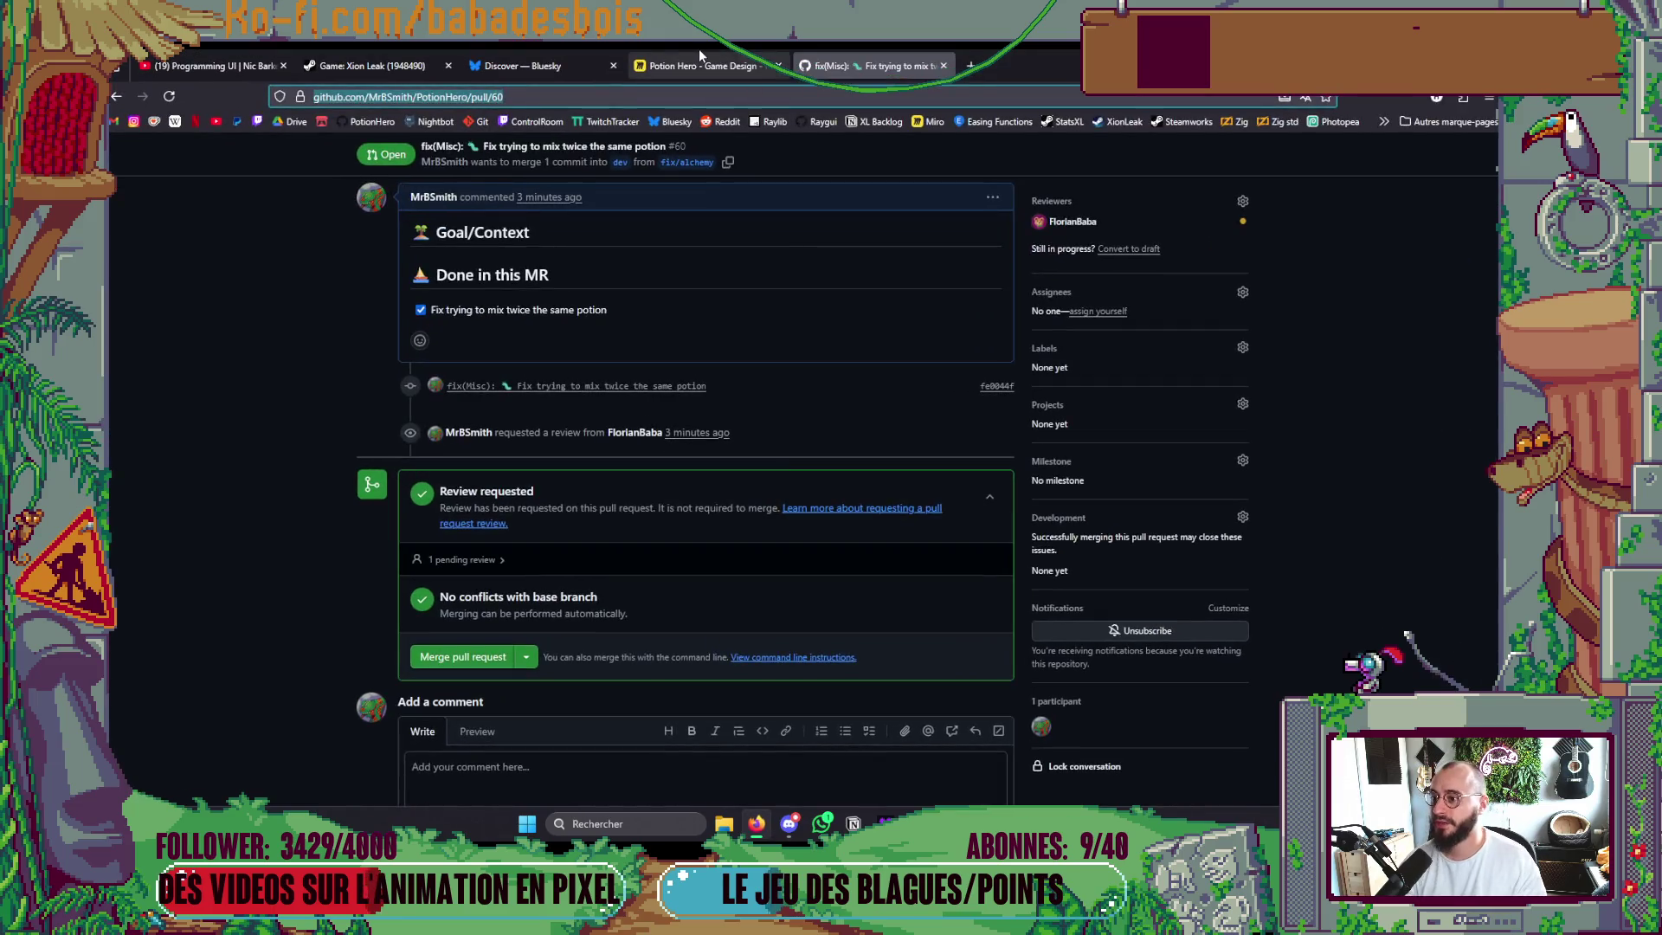
{"action": "left_click", "coordinate": [702, 66]}
Pan the board to the Gel, Choc and Brûlure status-effect notes.
{"action": "scroll", "coordinate": [1241, 606], "scroll_direction": "right", "scroll_amount": 3}
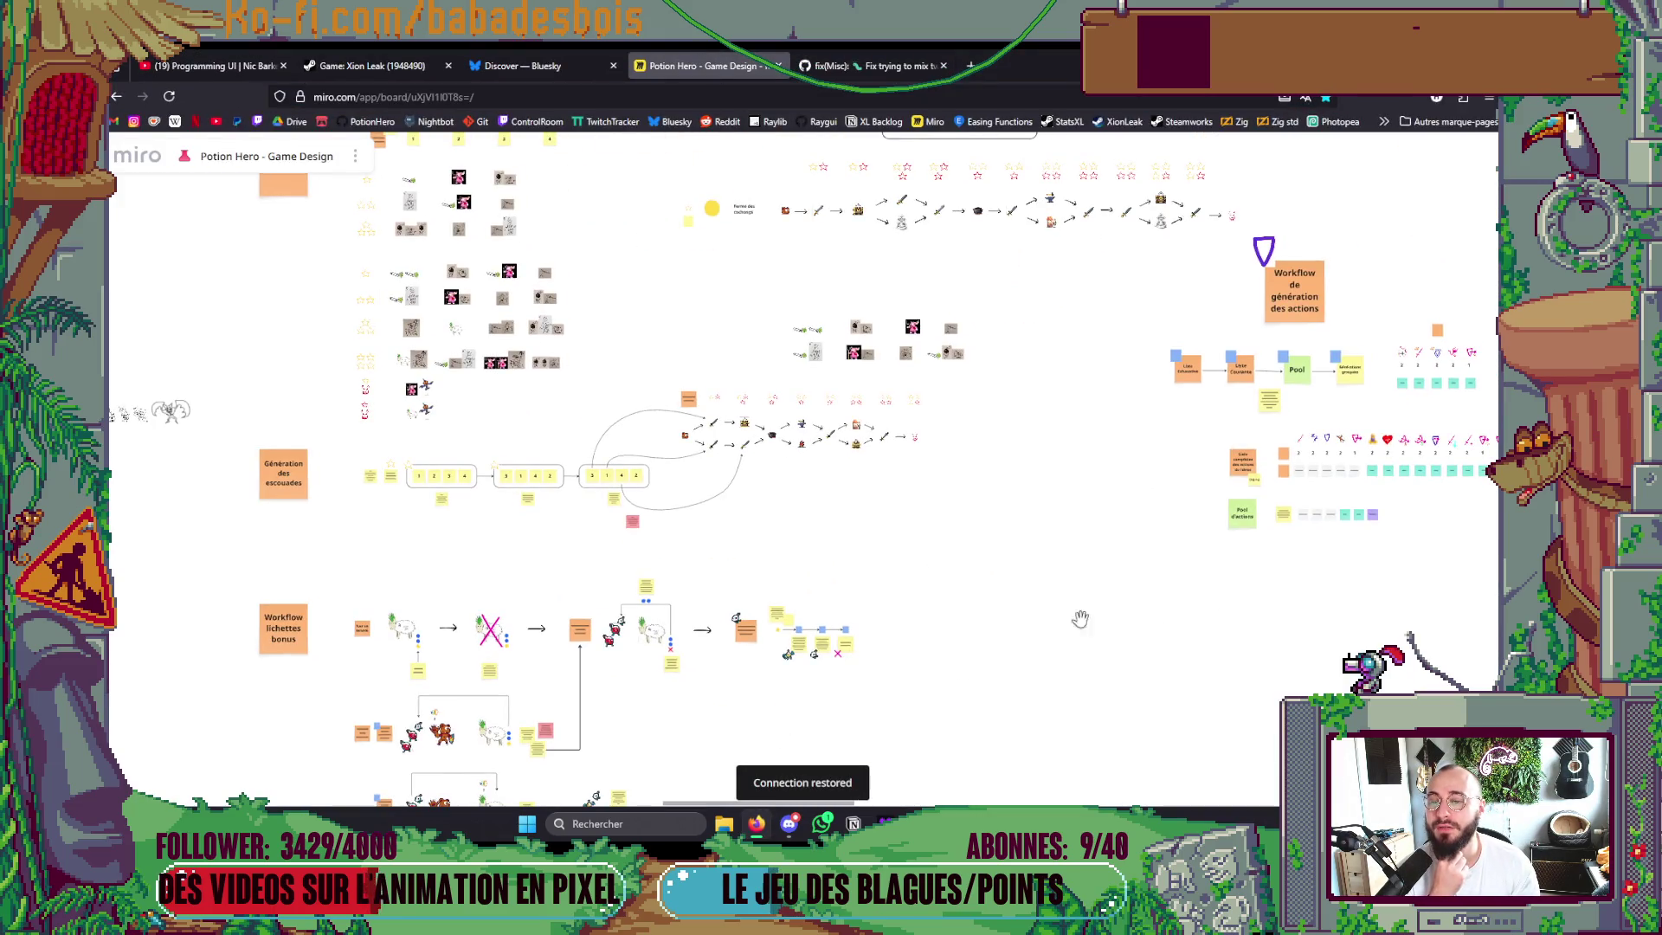
{"action": "scroll", "coordinate": [1082, 619], "scroll_direction": "right", "scroll_amount": 10}
{"action": "scroll", "coordinate": [1112, 593], "scroll_direction": "up", "scroll_amount": 10}
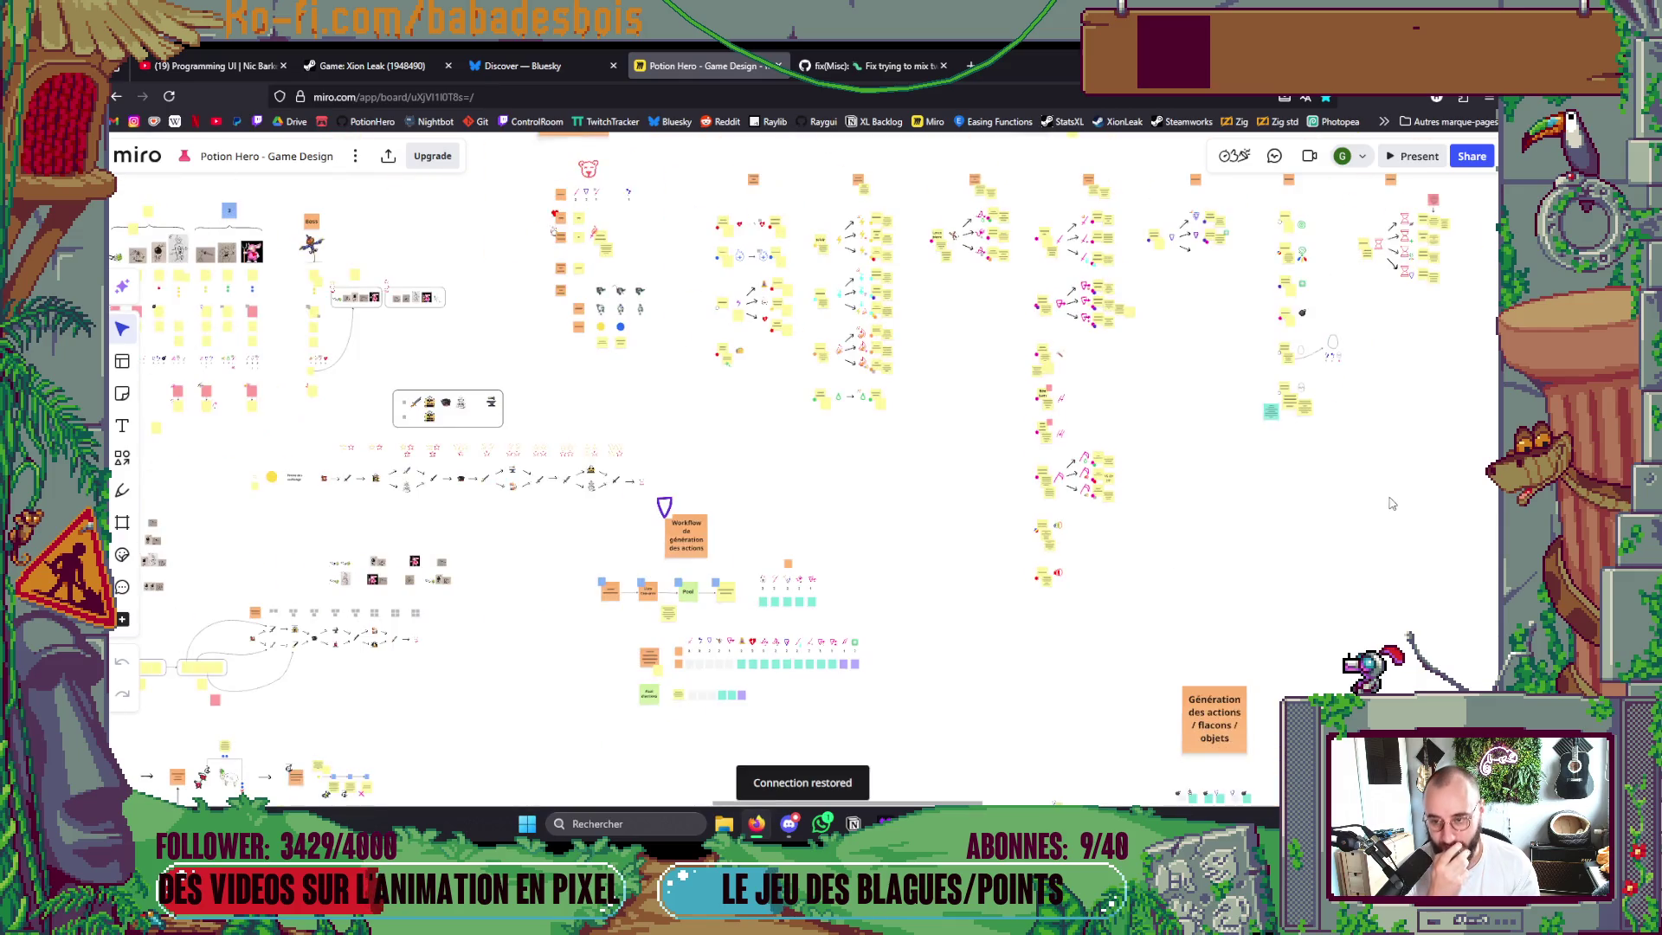
{"action": "scroll", "coordinate": [1098, 437], "scroll_direction": "up", "scroll_amount": 10}
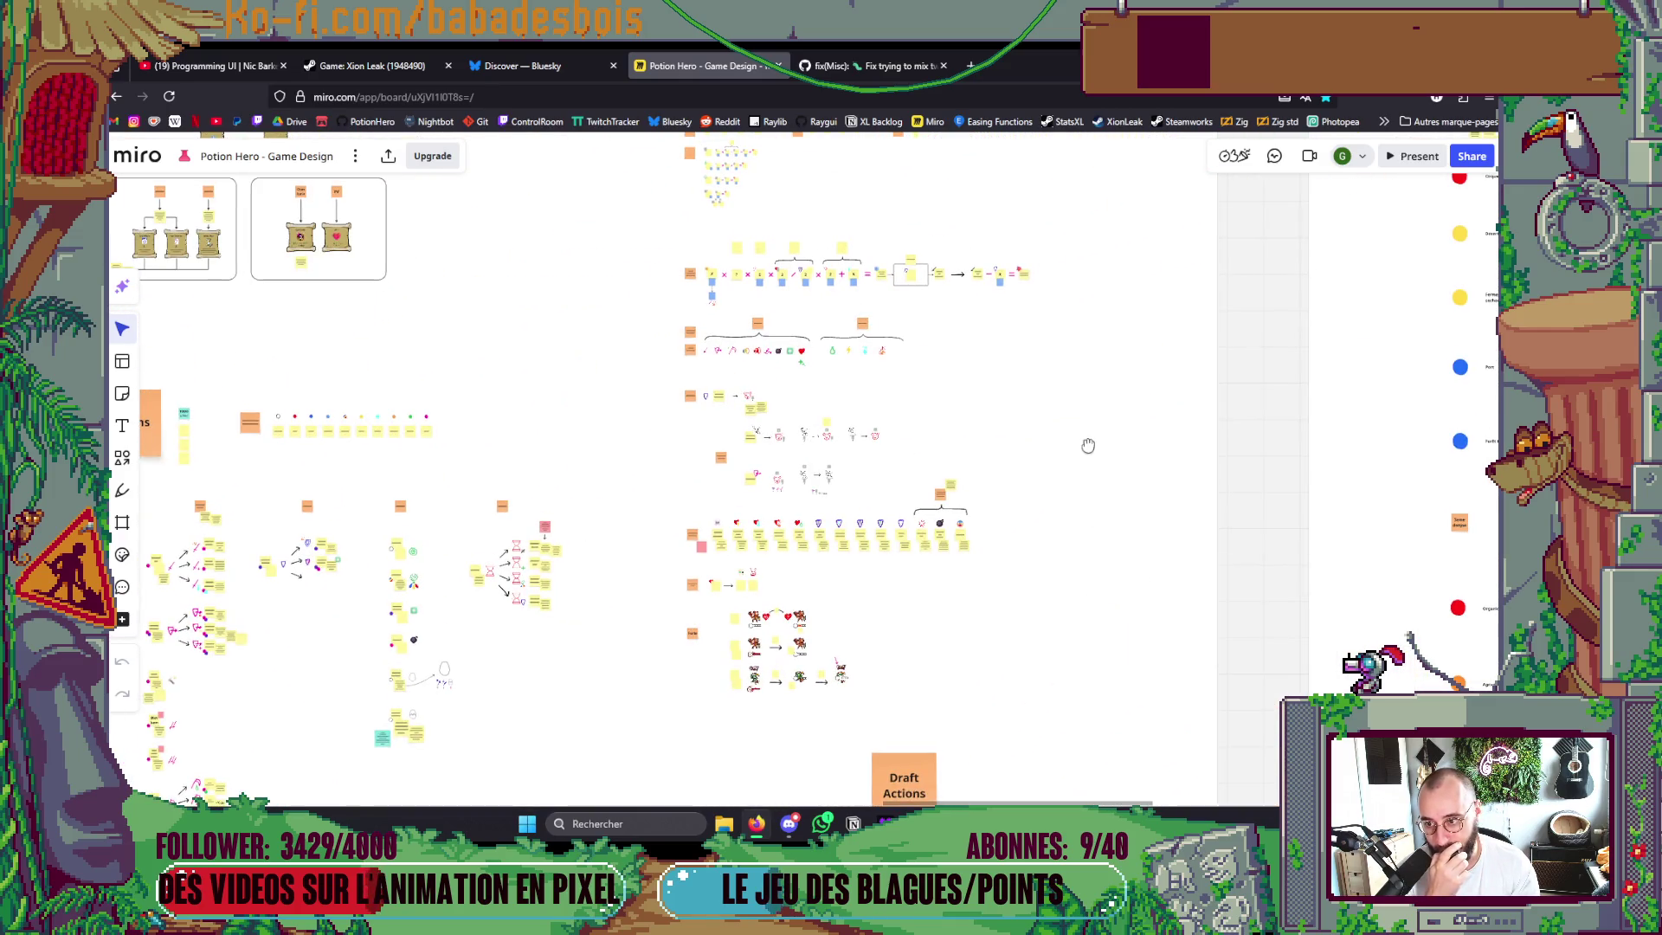
{"action": "scroll", "coordinate": [1009, 564], "scroll_direction": "left", "scroll_amount": 5}
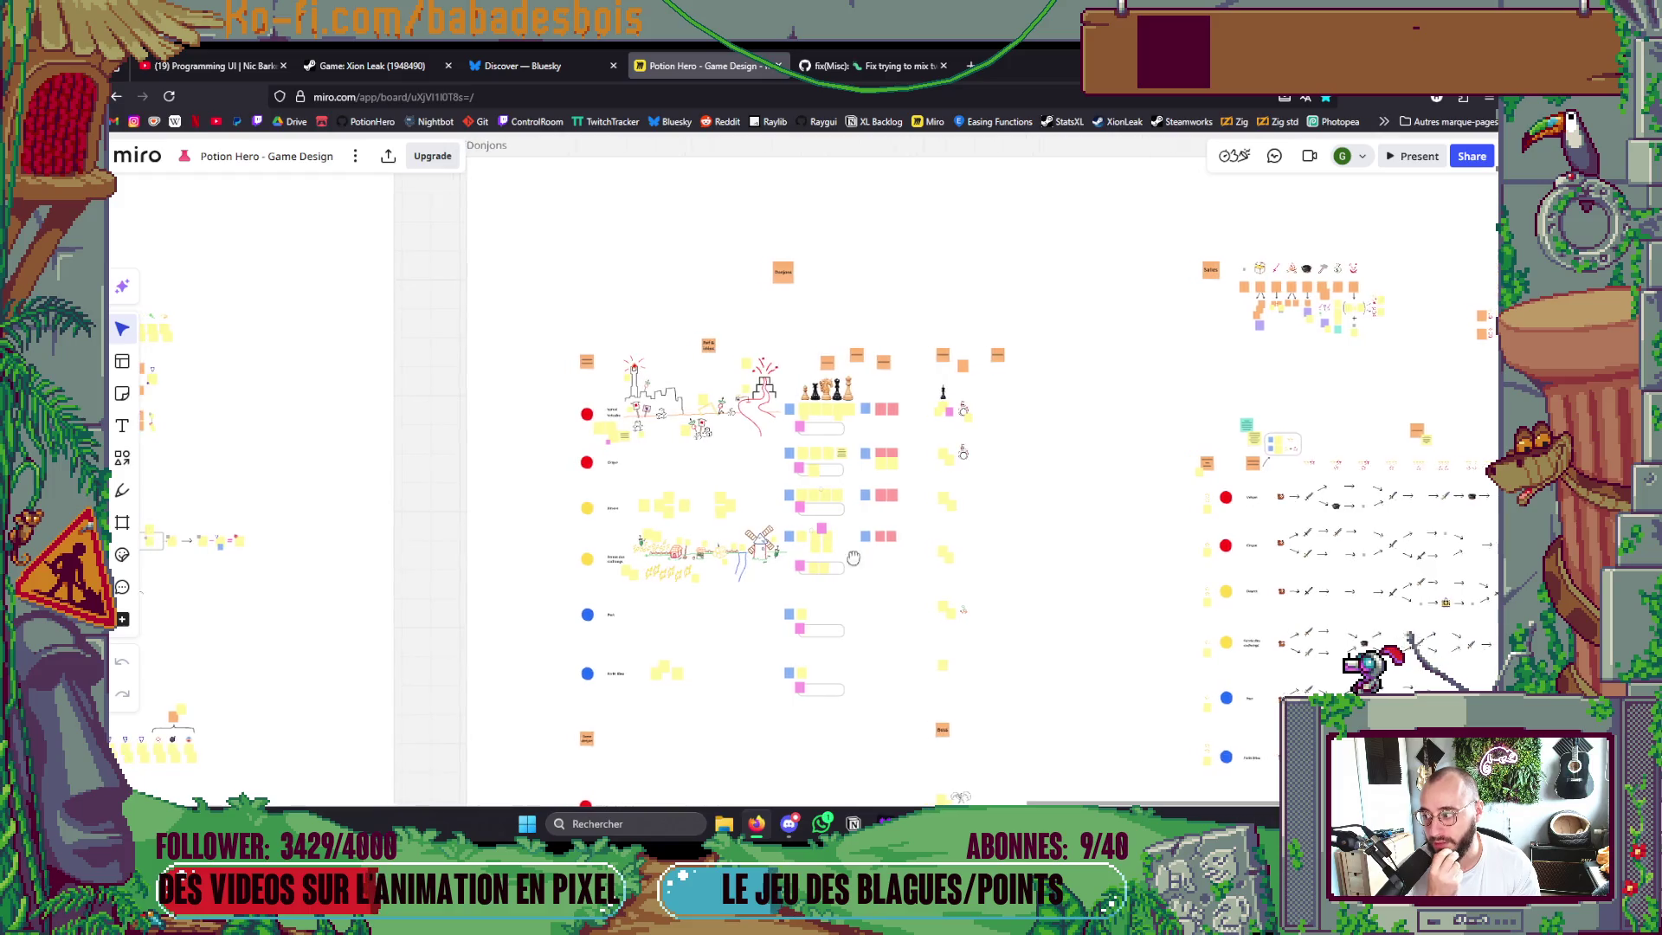
{"action": "scroll", "coordinate": [1022, 537], "scroll_direction": "up", "scroll_amount": 5}
{"action": "scroll", "coordinate": [1019, 537], "scroll_direction": "right", "scroll_amount": 5}
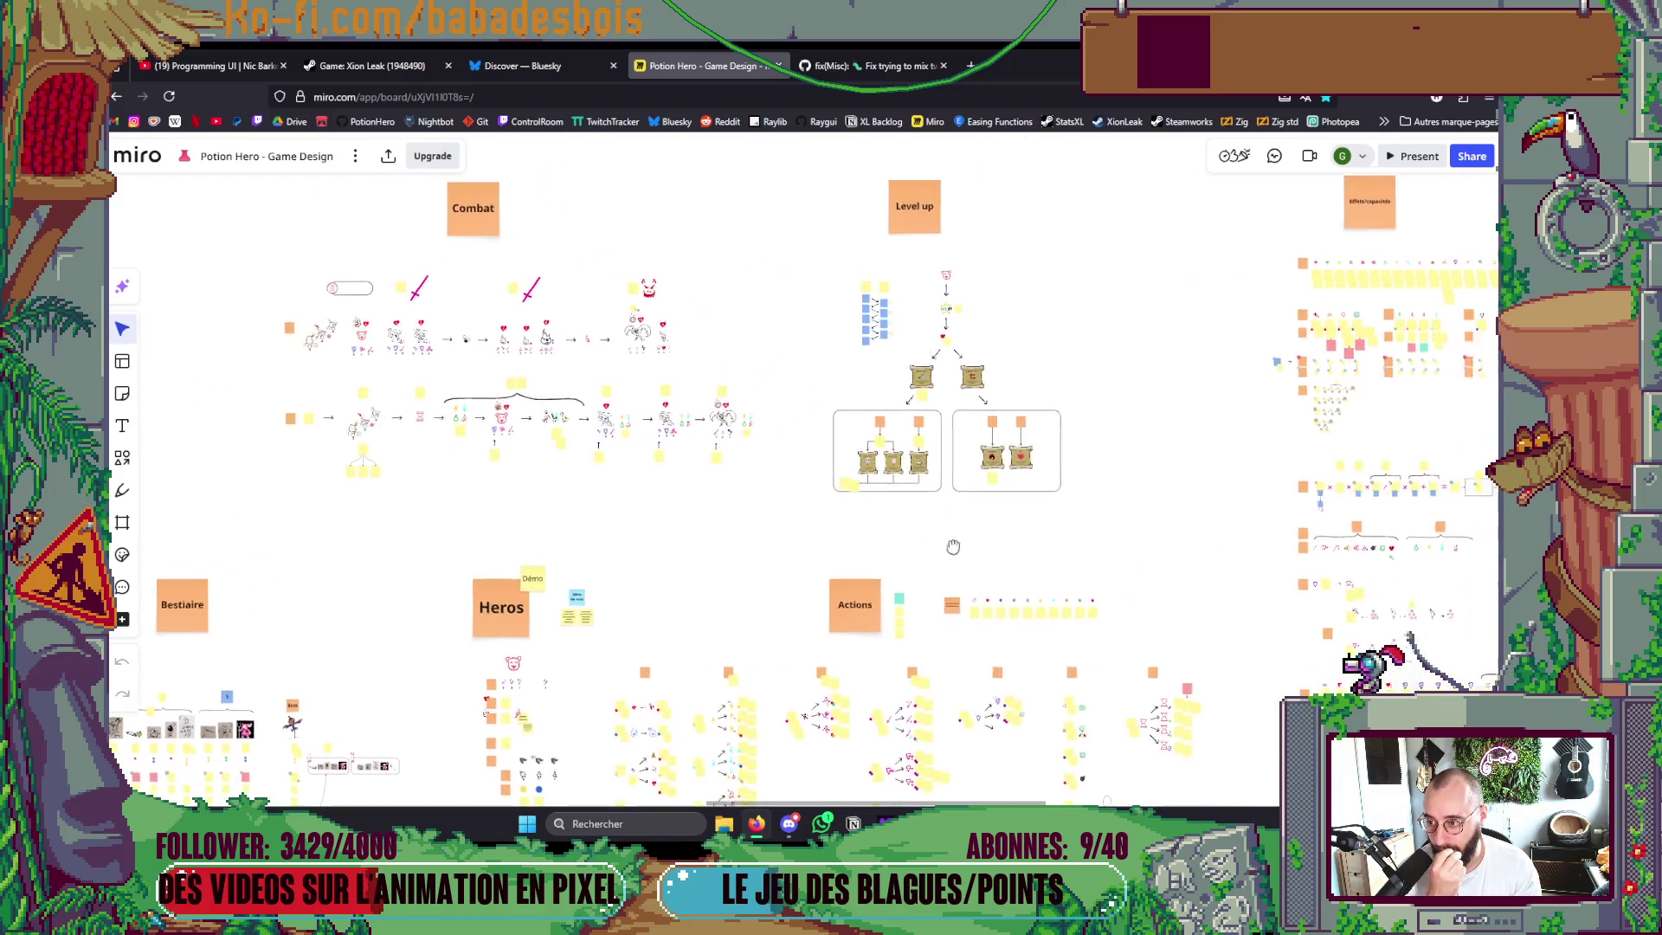
{"action": "scroll", "coordinate": [1307, 337], "scroll_direction": "right", "scroll_amount": 5}
{"action": "scroll", "coordinate": [1081, 350], "scroll_direction": "up", "scroll_amount": 10}
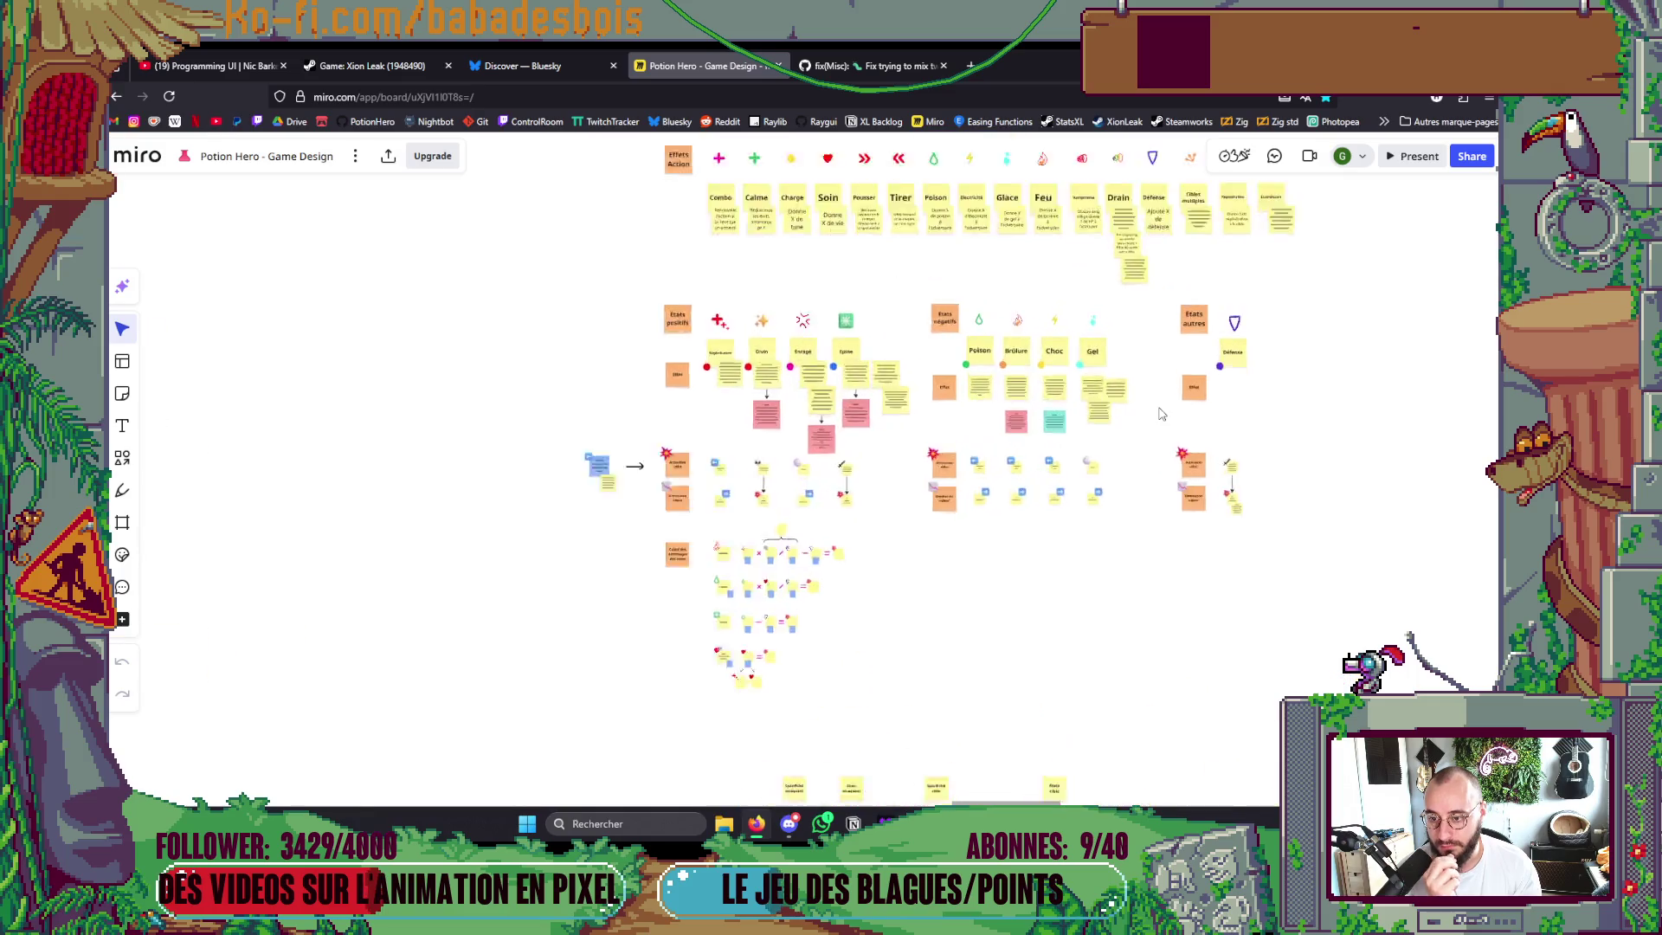
{"action": "scroll", "coordinate": [1081, 351], "scroll_direction": "up", "scroll_amount": 6}
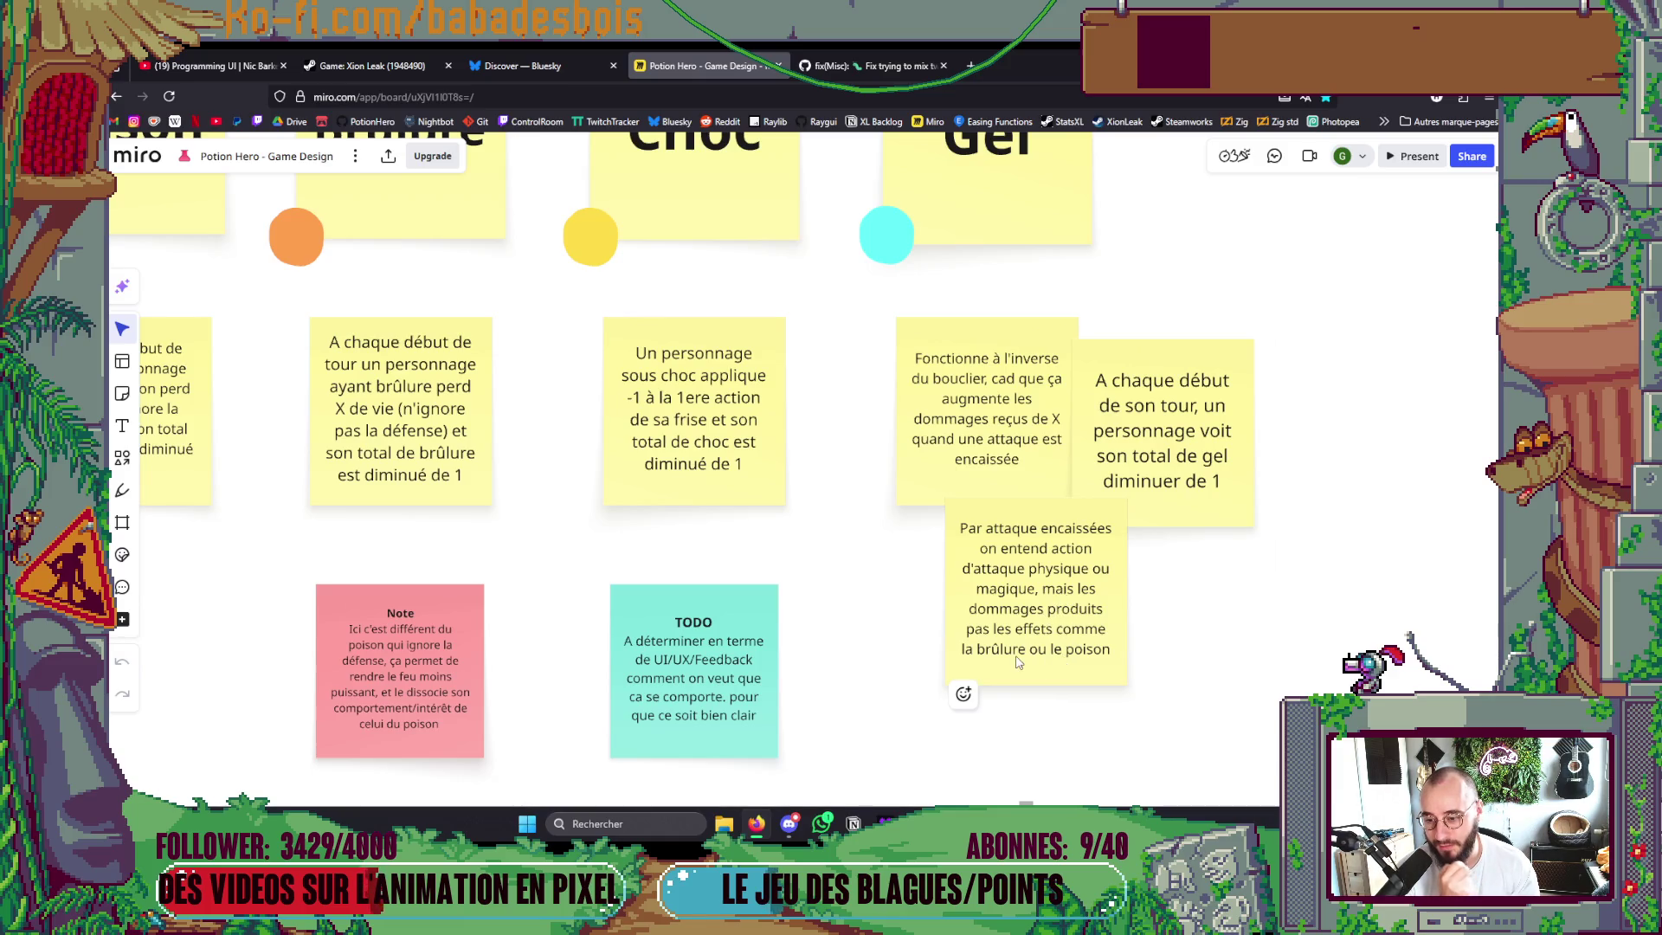
Pan past the Régénération, Divin and Enragé notes and zoom out to show Gameplay and Donjons frames.
{"action": "scroll", "coordinate": [1116, 623], "scroll_direction": "down", "scroll_amount": 4}
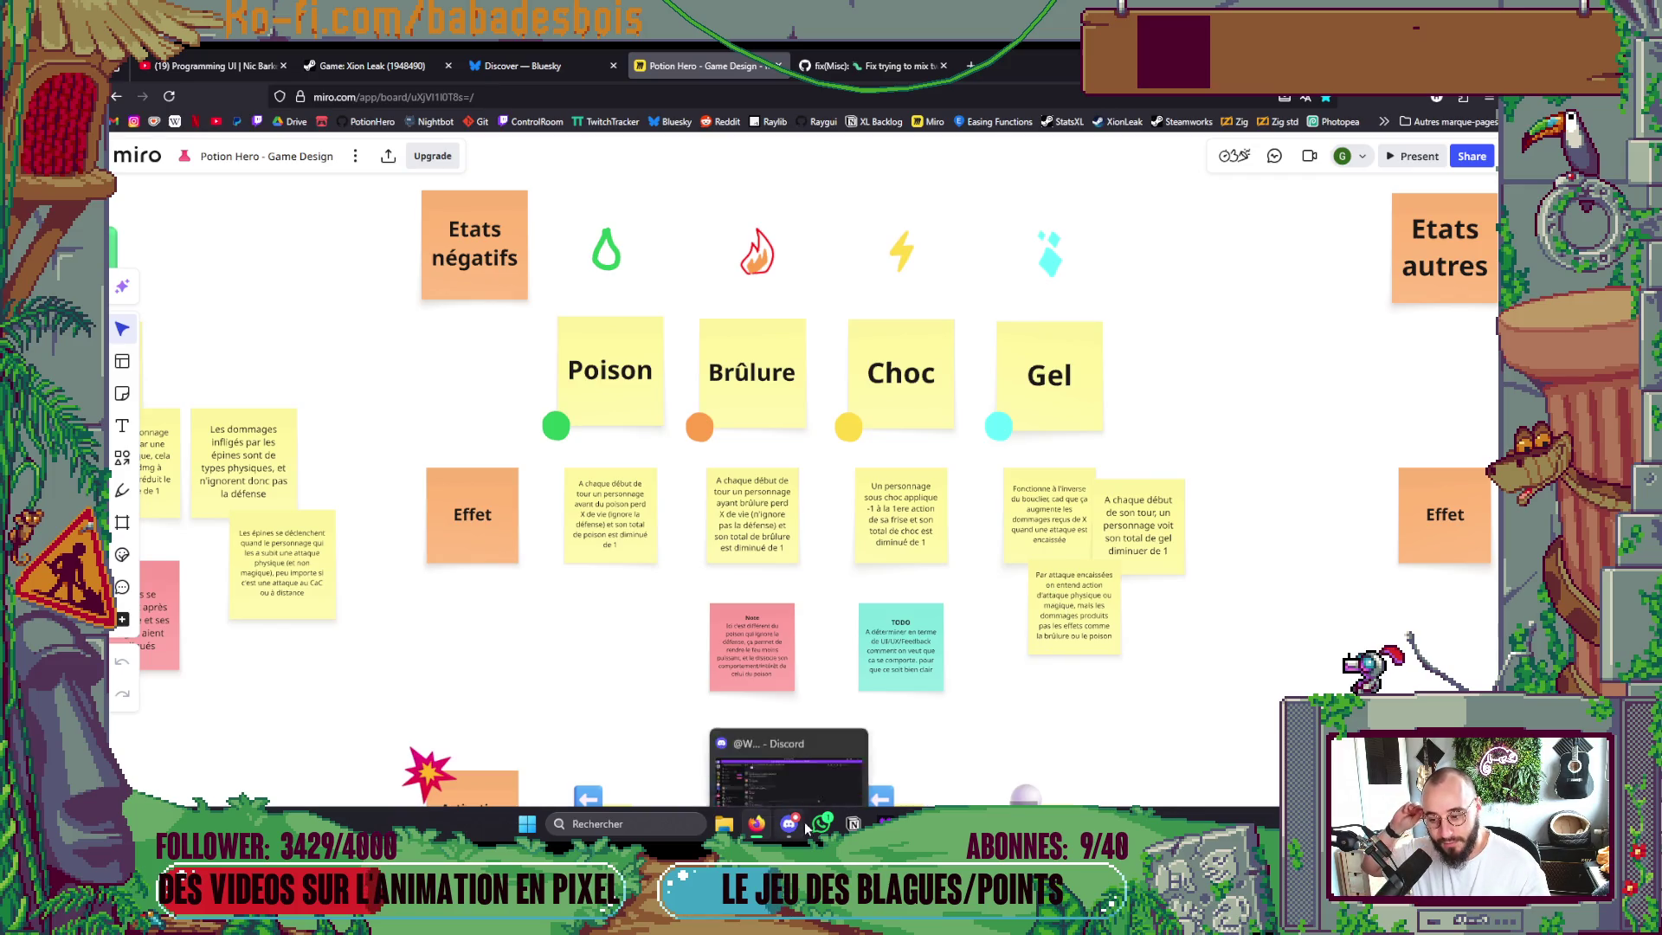
{"action": "mouse_move", "coordinate": [813, 826]}
{"action": "mouse_move", "coordinate": [1014, 824]}
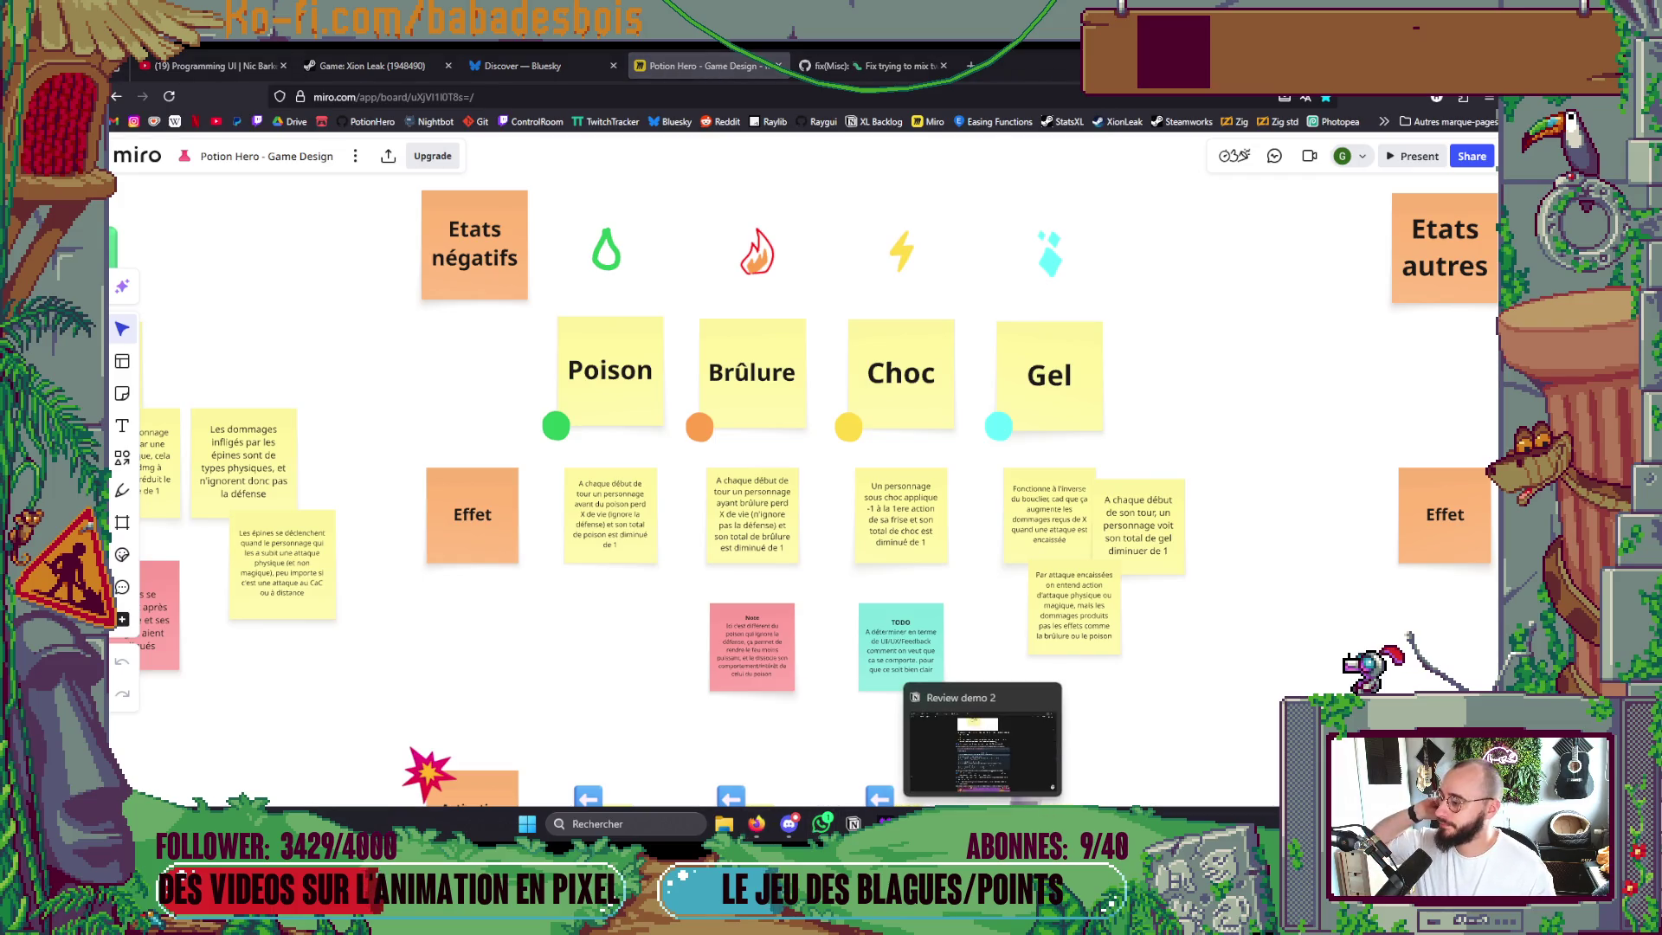
{"action": "scroll", "coordinate": [628, 586], "scroll_direction": "down", "scroll_amount": 3}
{"action": "scroll", "coordinate": [622, 564], "scroll_direction": "down", "scroll_amount": 3}
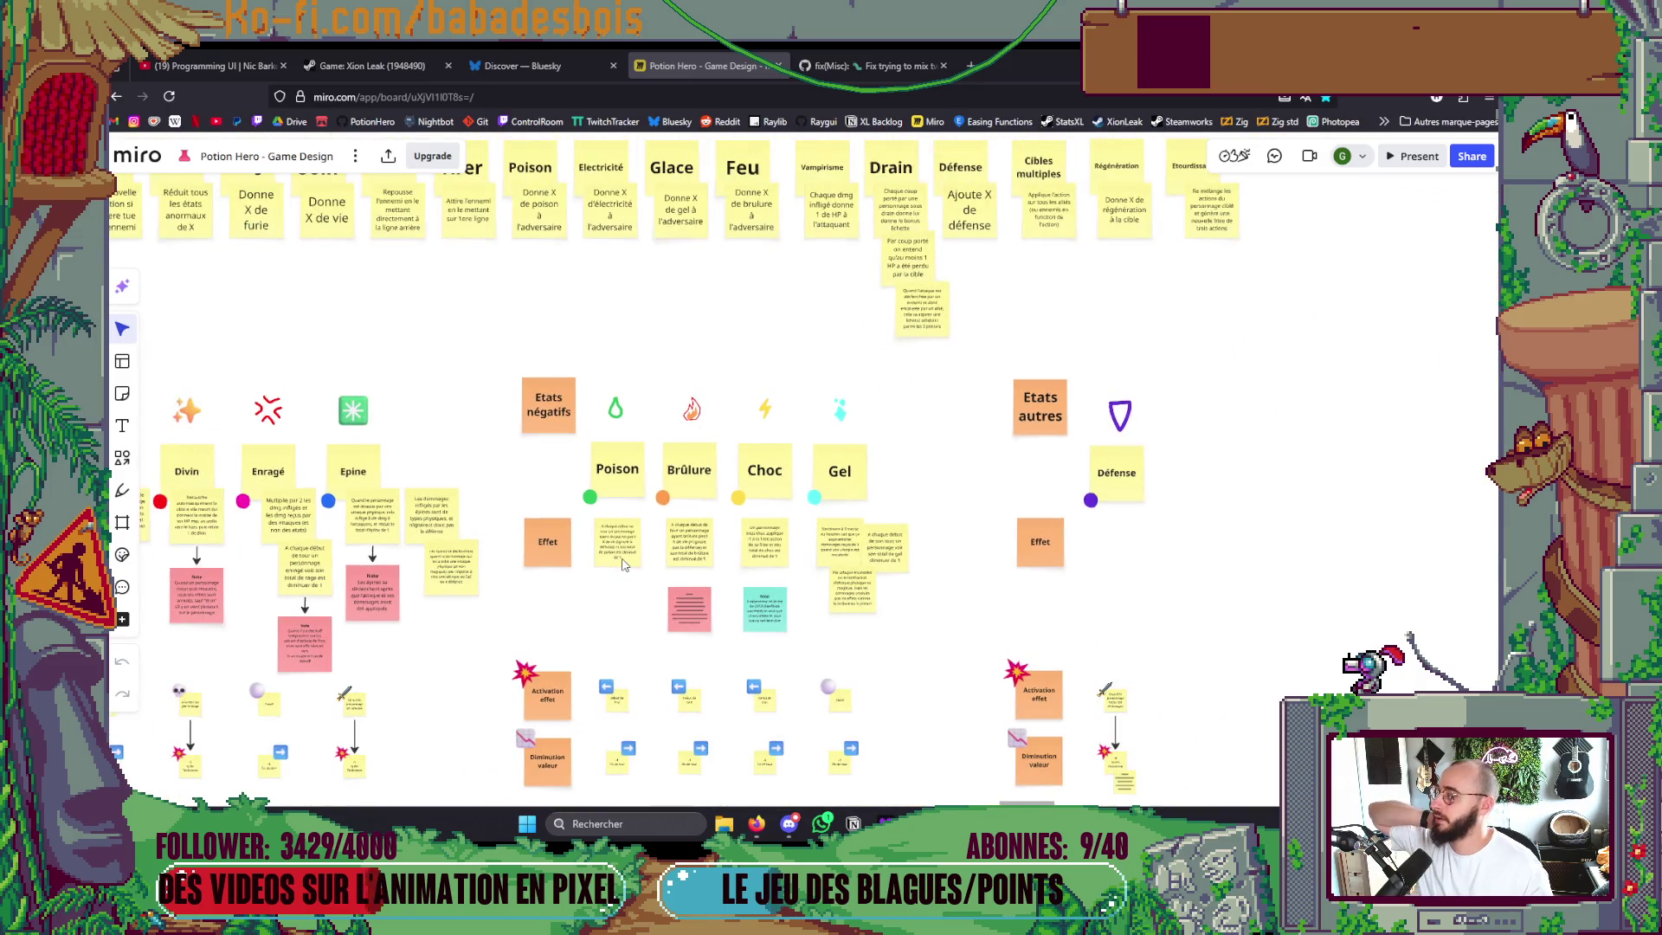
{"action": "left_click_drag", "start_coordinate": [642, 634], "coordinate": [774, 492]}
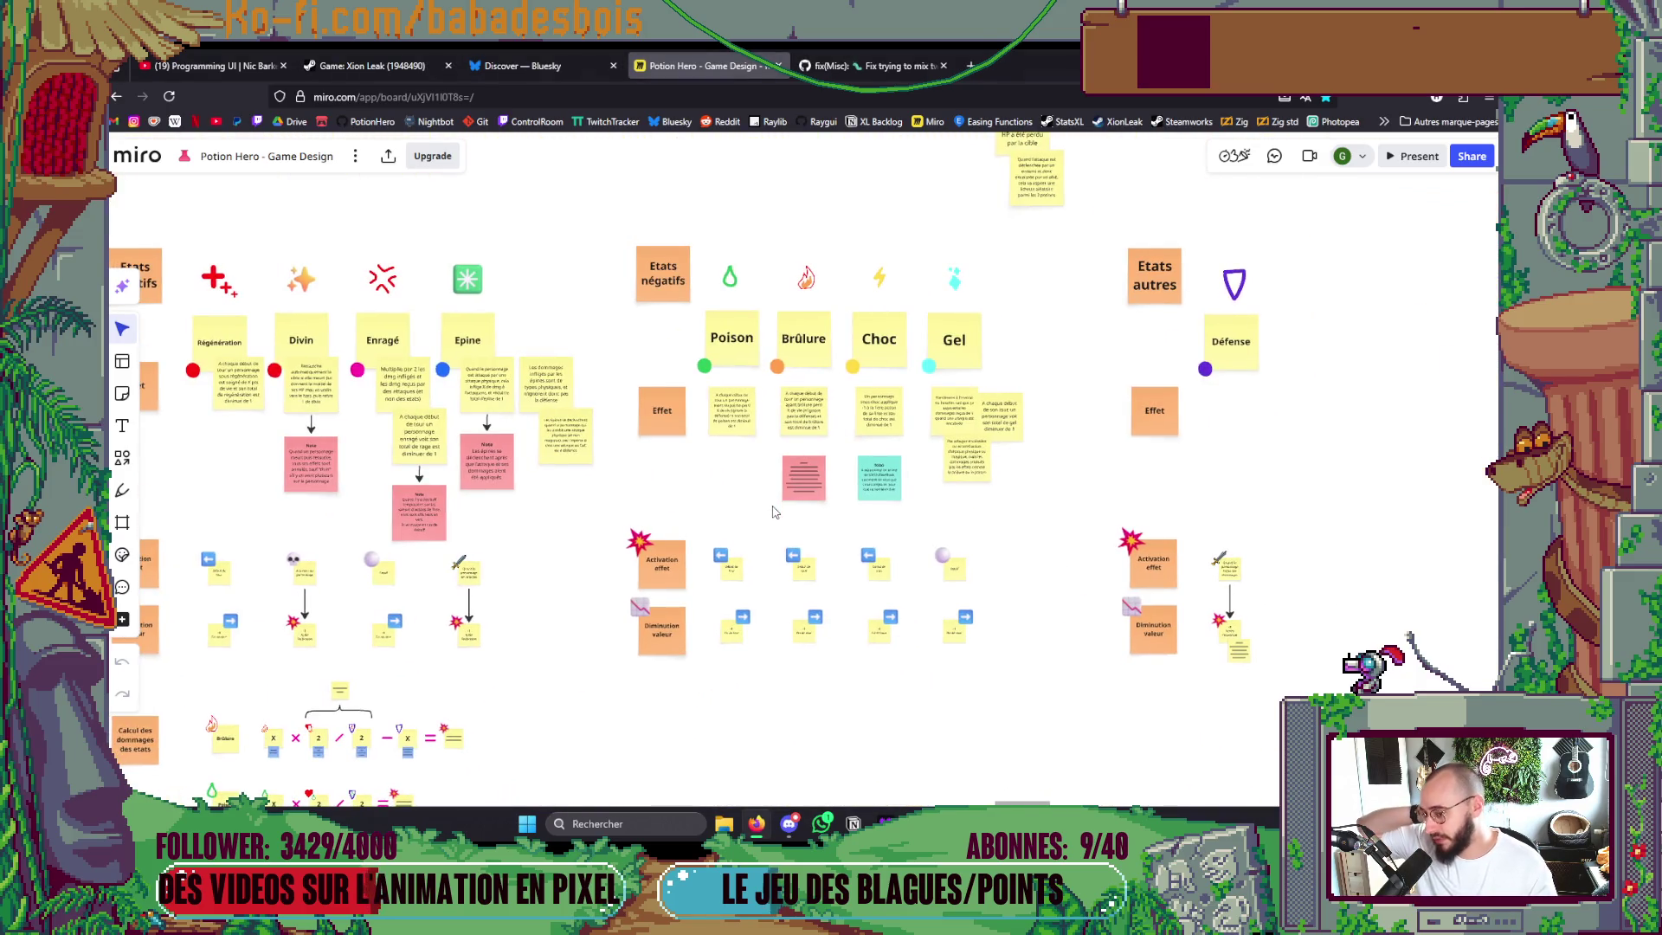
{"action": "scroll", "coordinate": [768, 540], "scroll_direction": "down", "scroll_amount": 10}
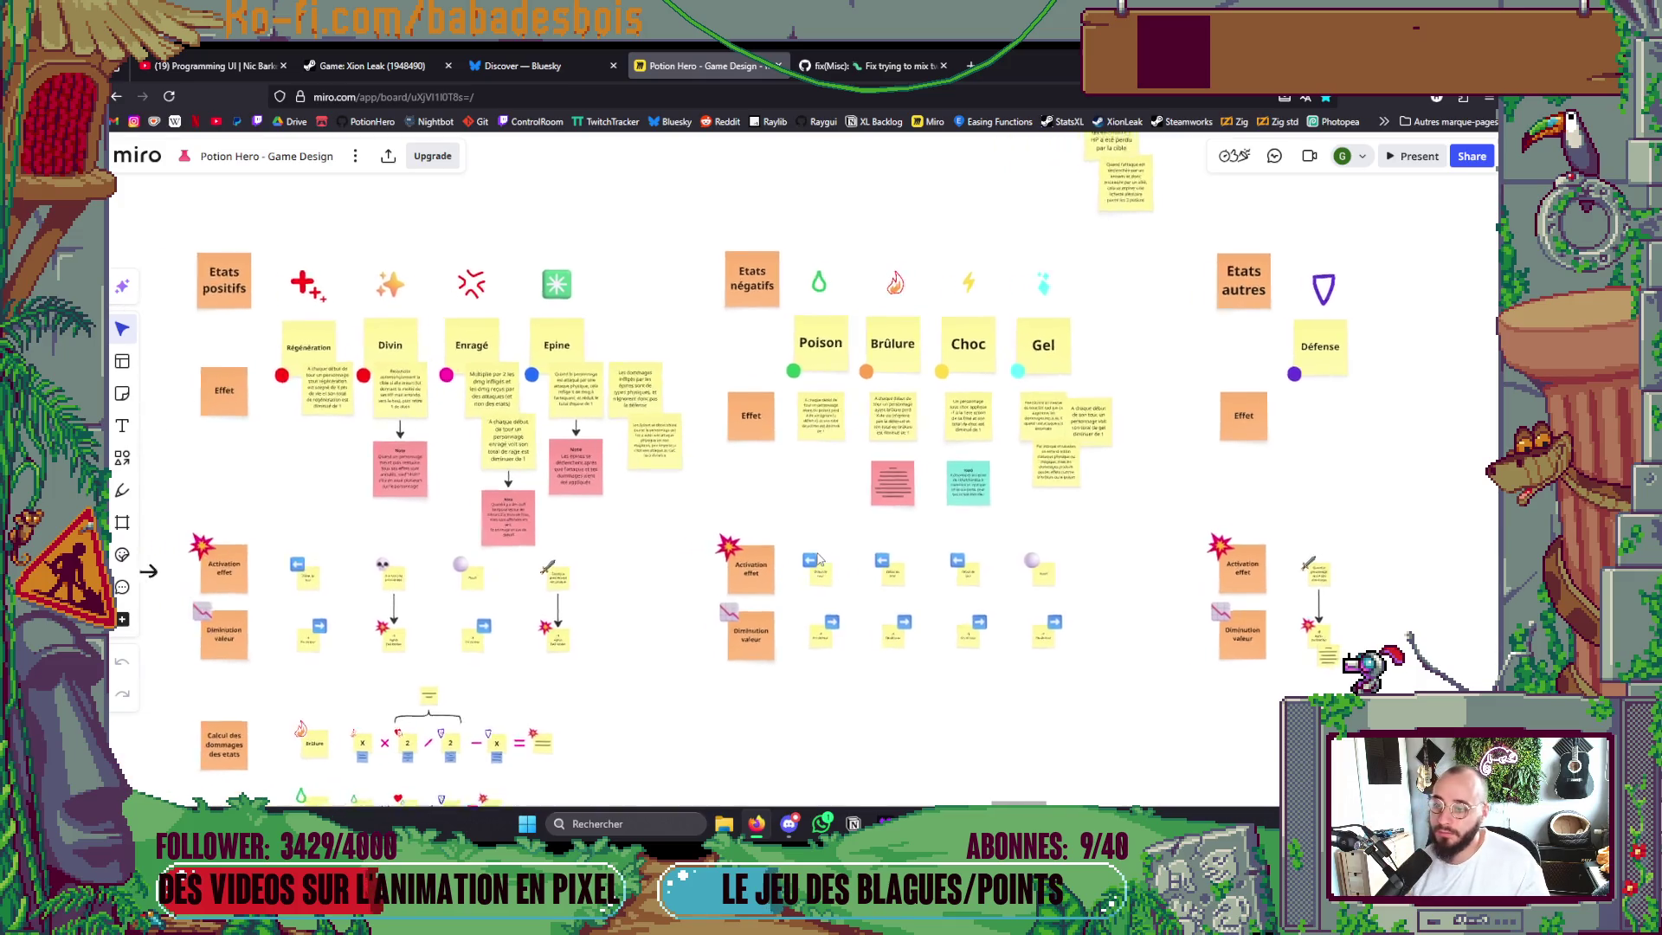
{"action": "scroll", "coordinate": [825, 519], "scroll_direction": "down", "scroll_amount": 10}
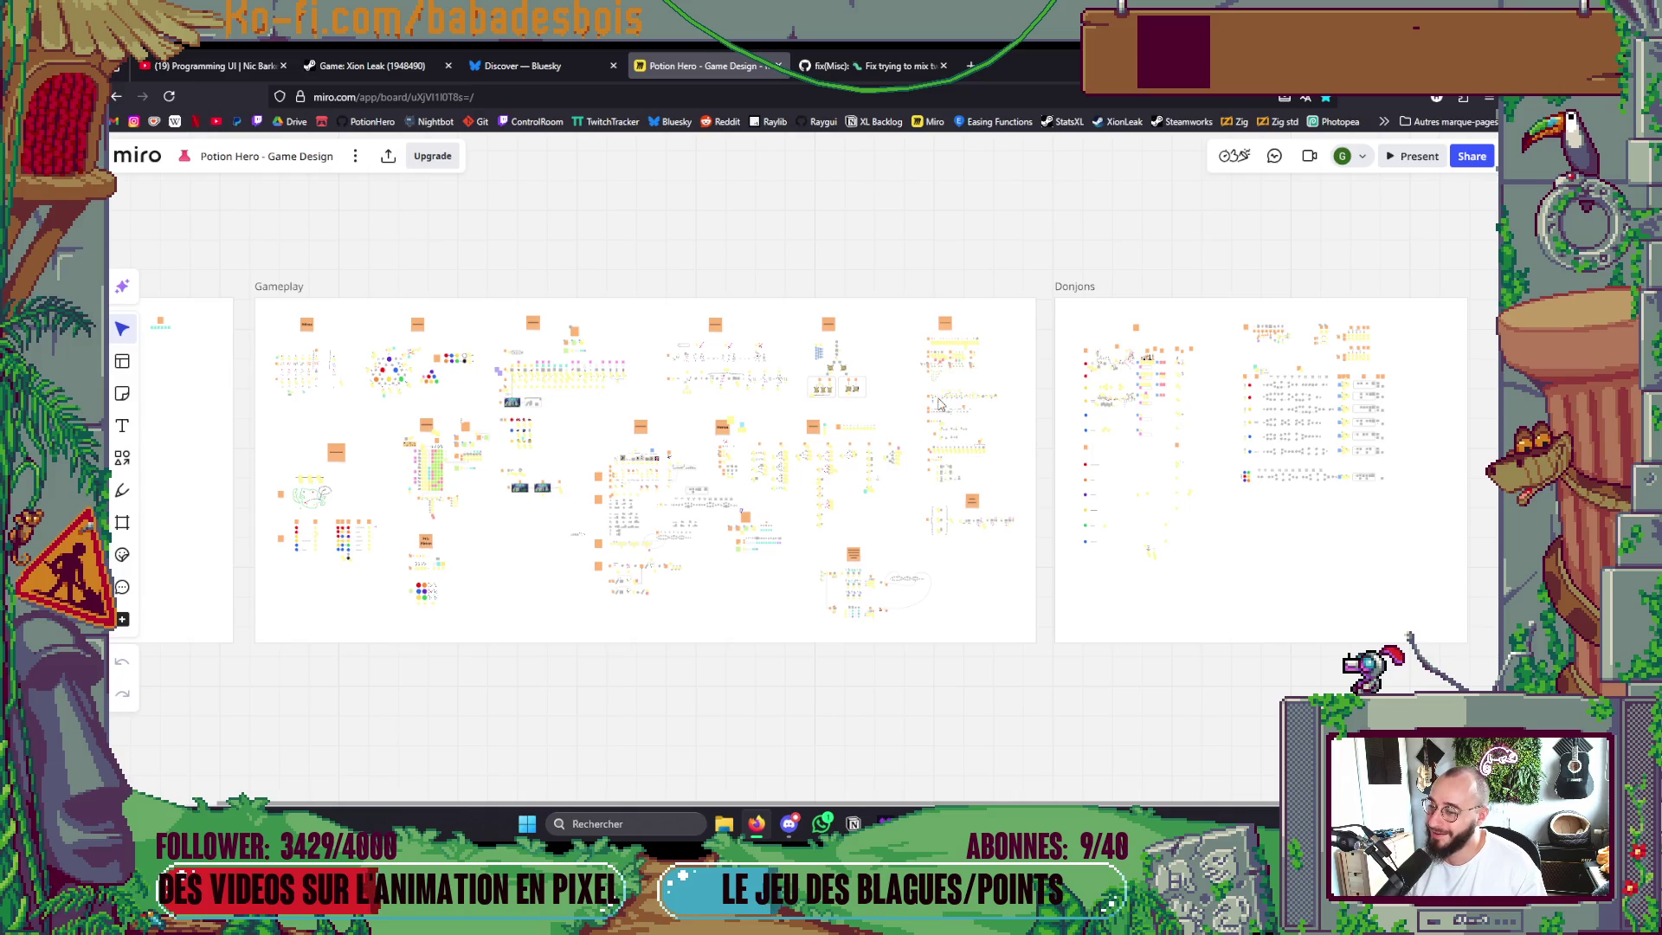
Pan across the Combat, Bestiaire, Heros and Actions areas of the Game Design board.
{"action": "scroll", "coordinate": [939, 403], "scroll_direction": "up", "scroll_amount": 5}
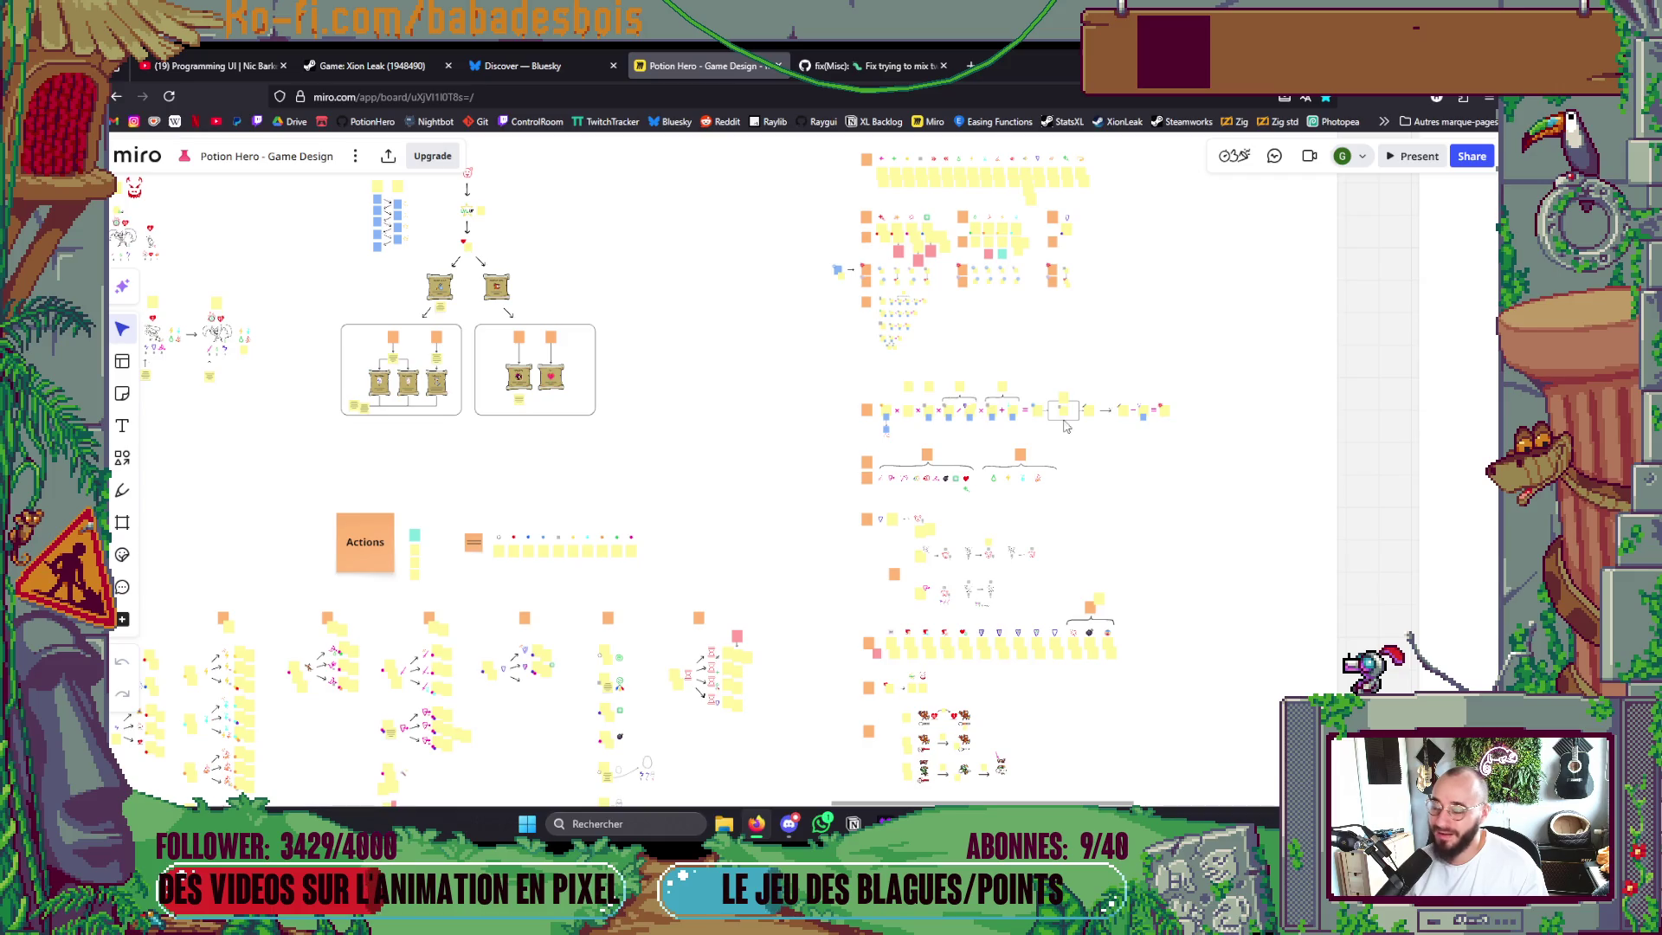
{"action": "scroll", "coordinate": [986, 433], "scroll_direction": "right", "scroll_amount": 5}
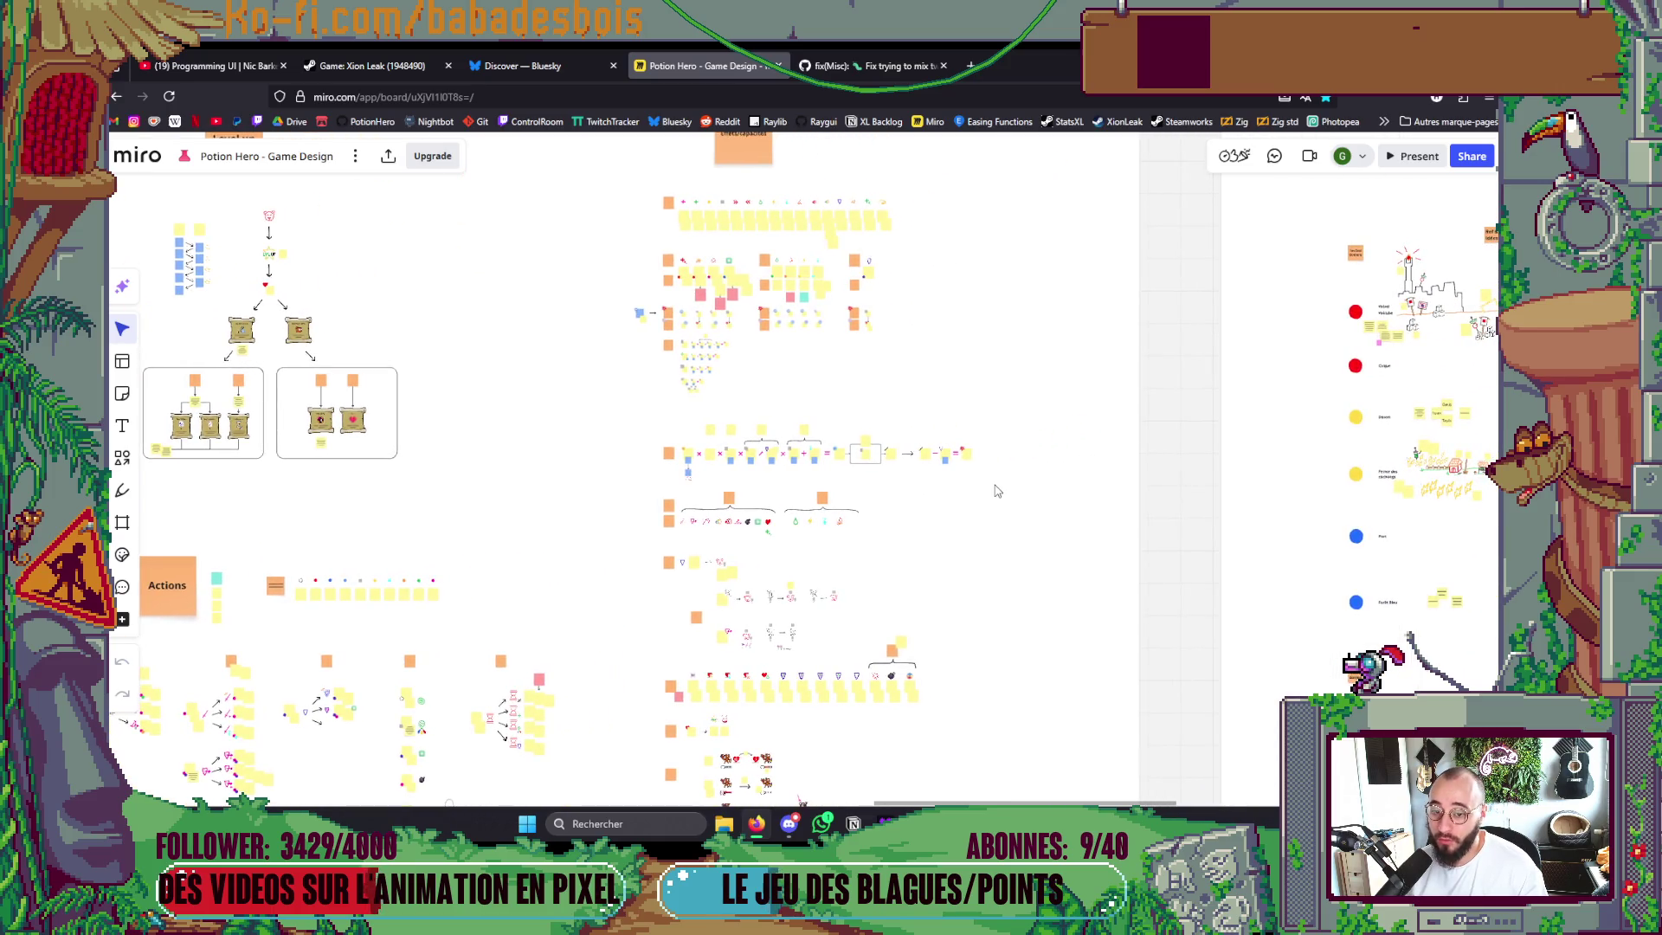
{"action": "scroll", "coordinate": [1043, 485], "scroll_direction": "right", "scroll_amount": 8}
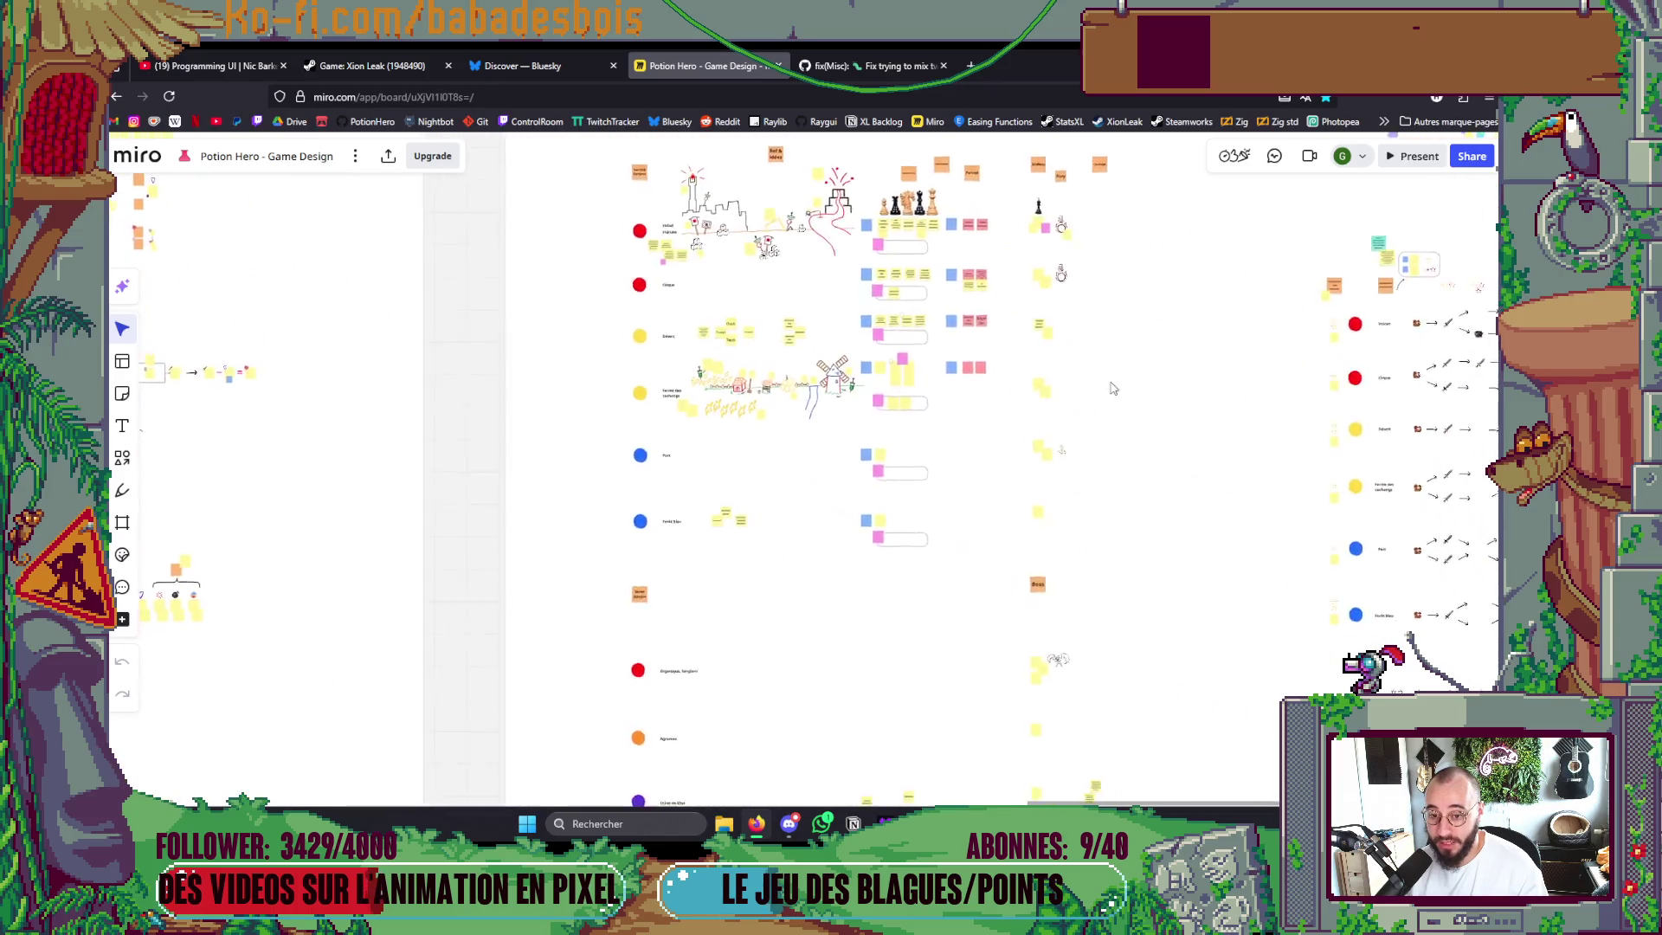
{"action": "scroll", "coordinate": [1125, 407], "scroll_direction": "down", "scroll_amount": 3}
{"action": "scroll", "coordinate": [1125, 440], "scroll_direction": "right", "scroll_amount": 3}
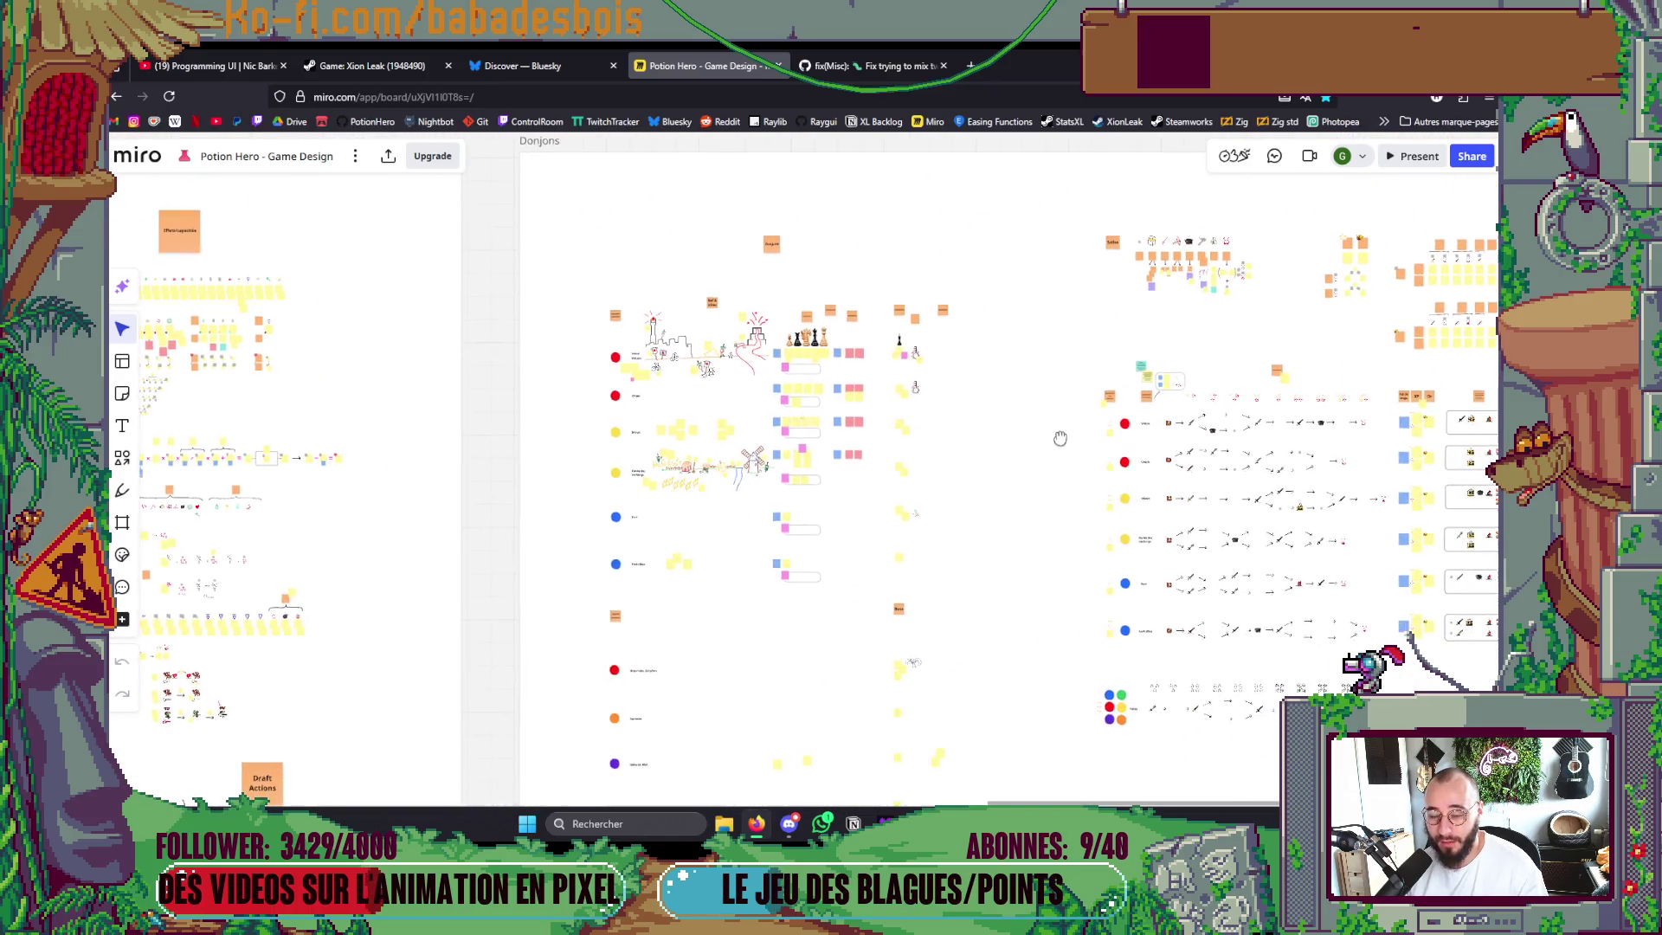
{"action": "scroll", "coordinate": [953, 464], "scroll_direction": "left", "scroll_amount": 8}
{"action": "scroll", "coordinate": [449, 591], "scroll_direction": "left", "scroll_amount": 15}
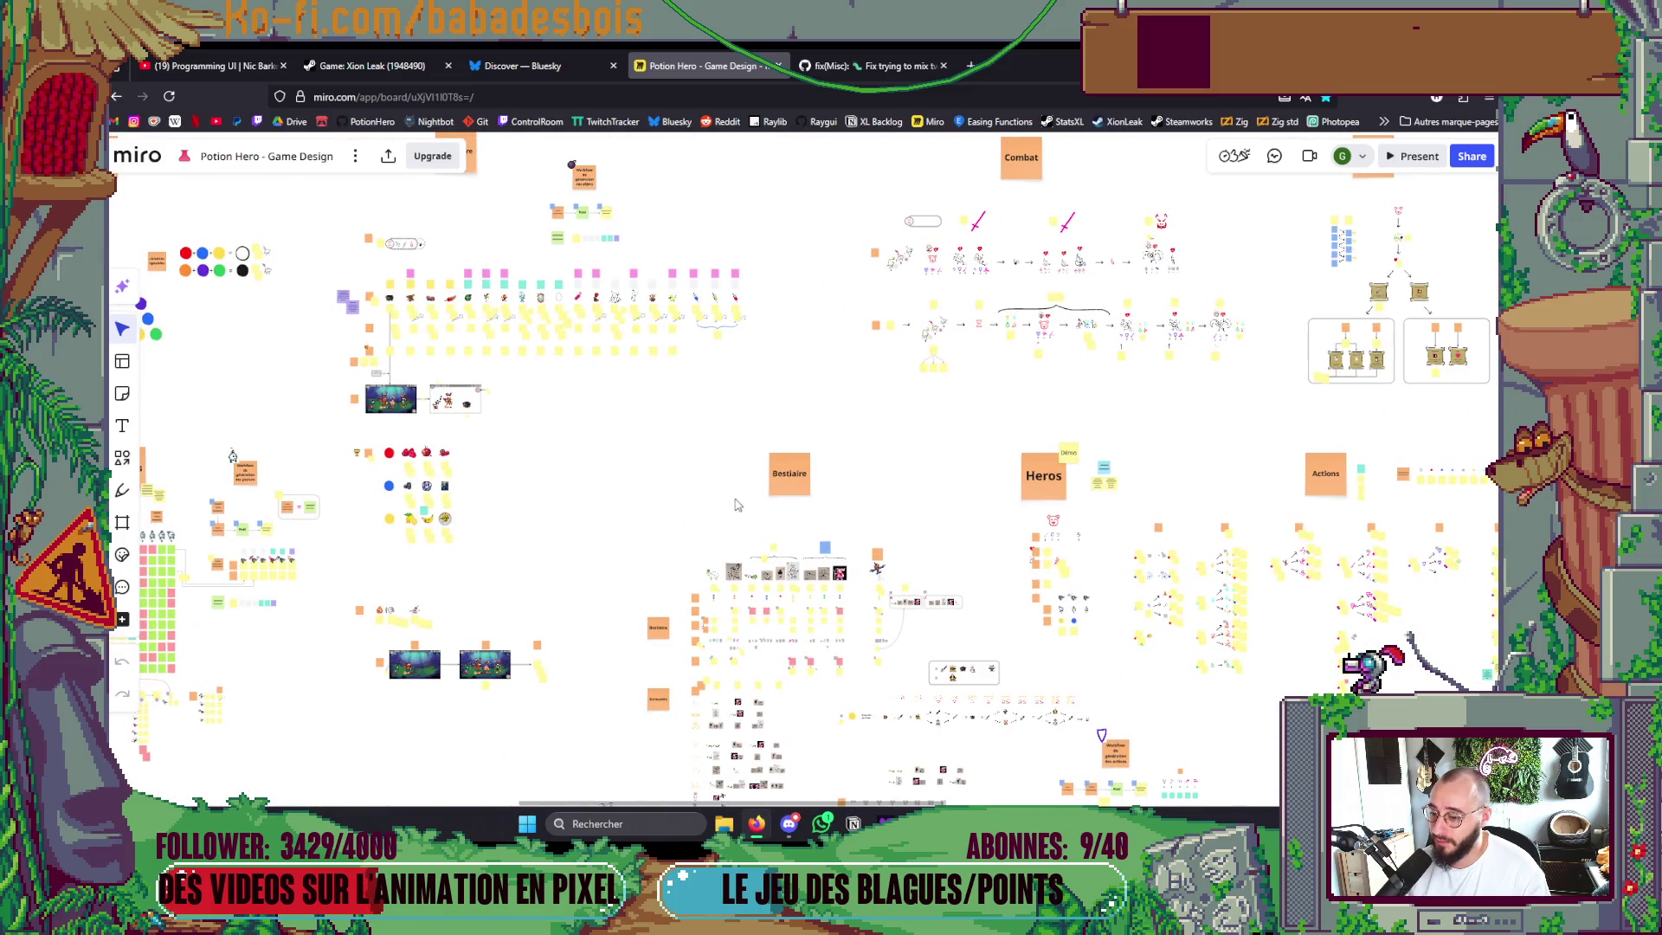
{"action": "left_click", "coordinate": [971, 64]}
Go to the Miro dashboard and open the Potion Hero - Illustrations board.
{"action": "left_click", "coordinate": [934, 122]}
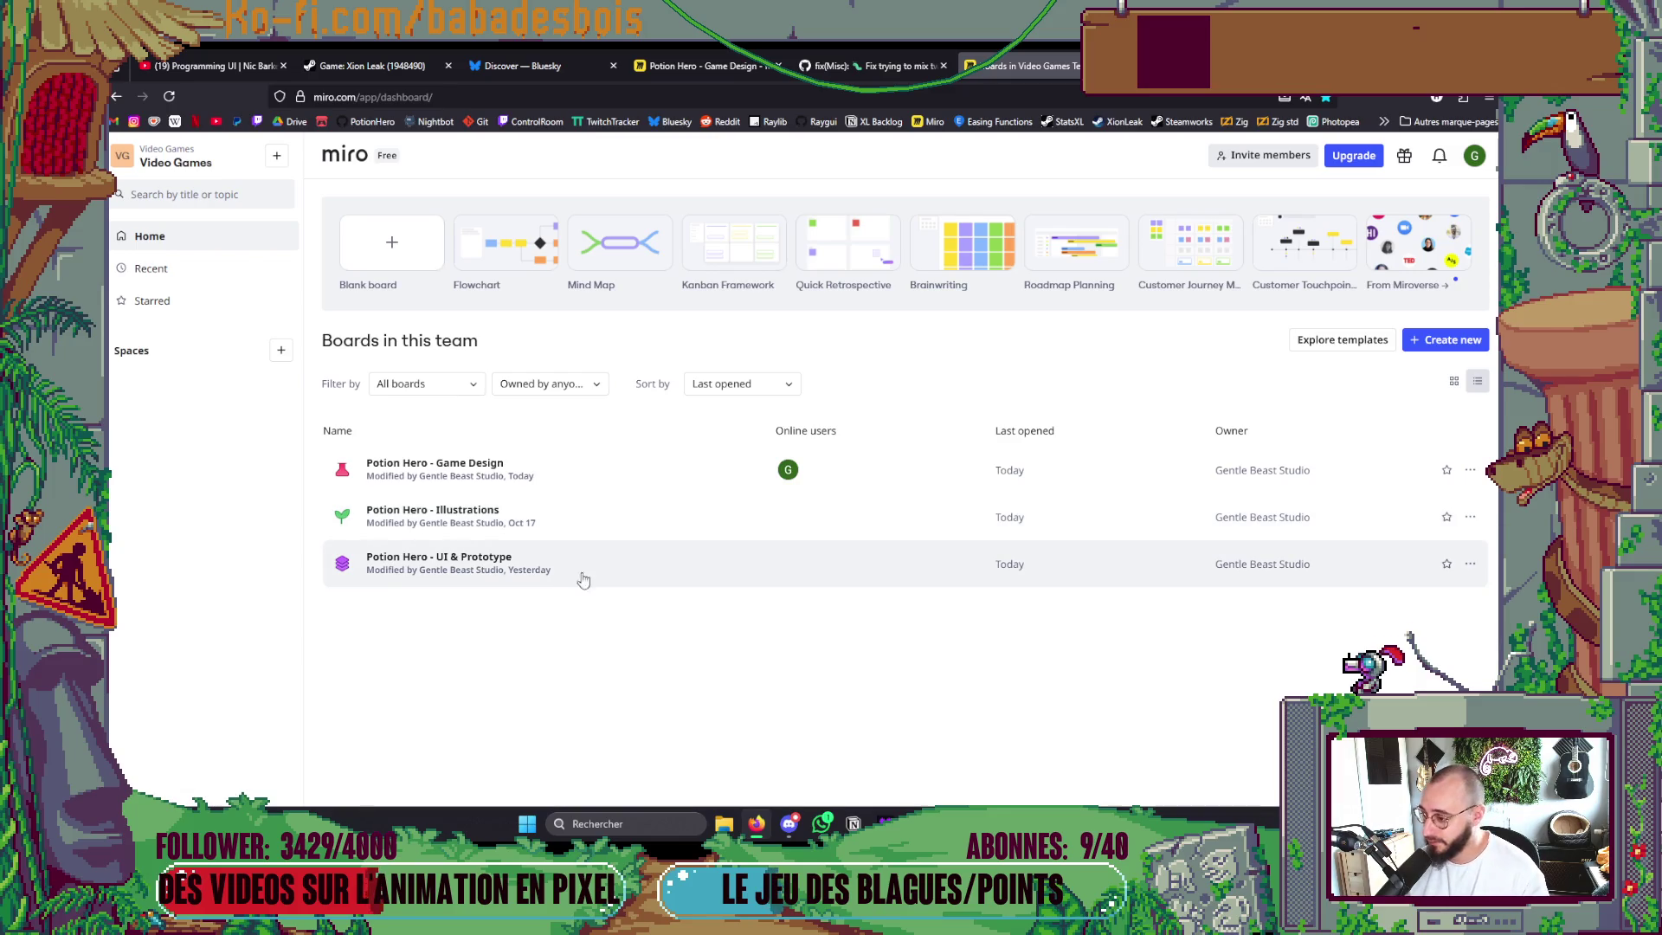
{"action": "left_click", "coordinate": [623, 517]}
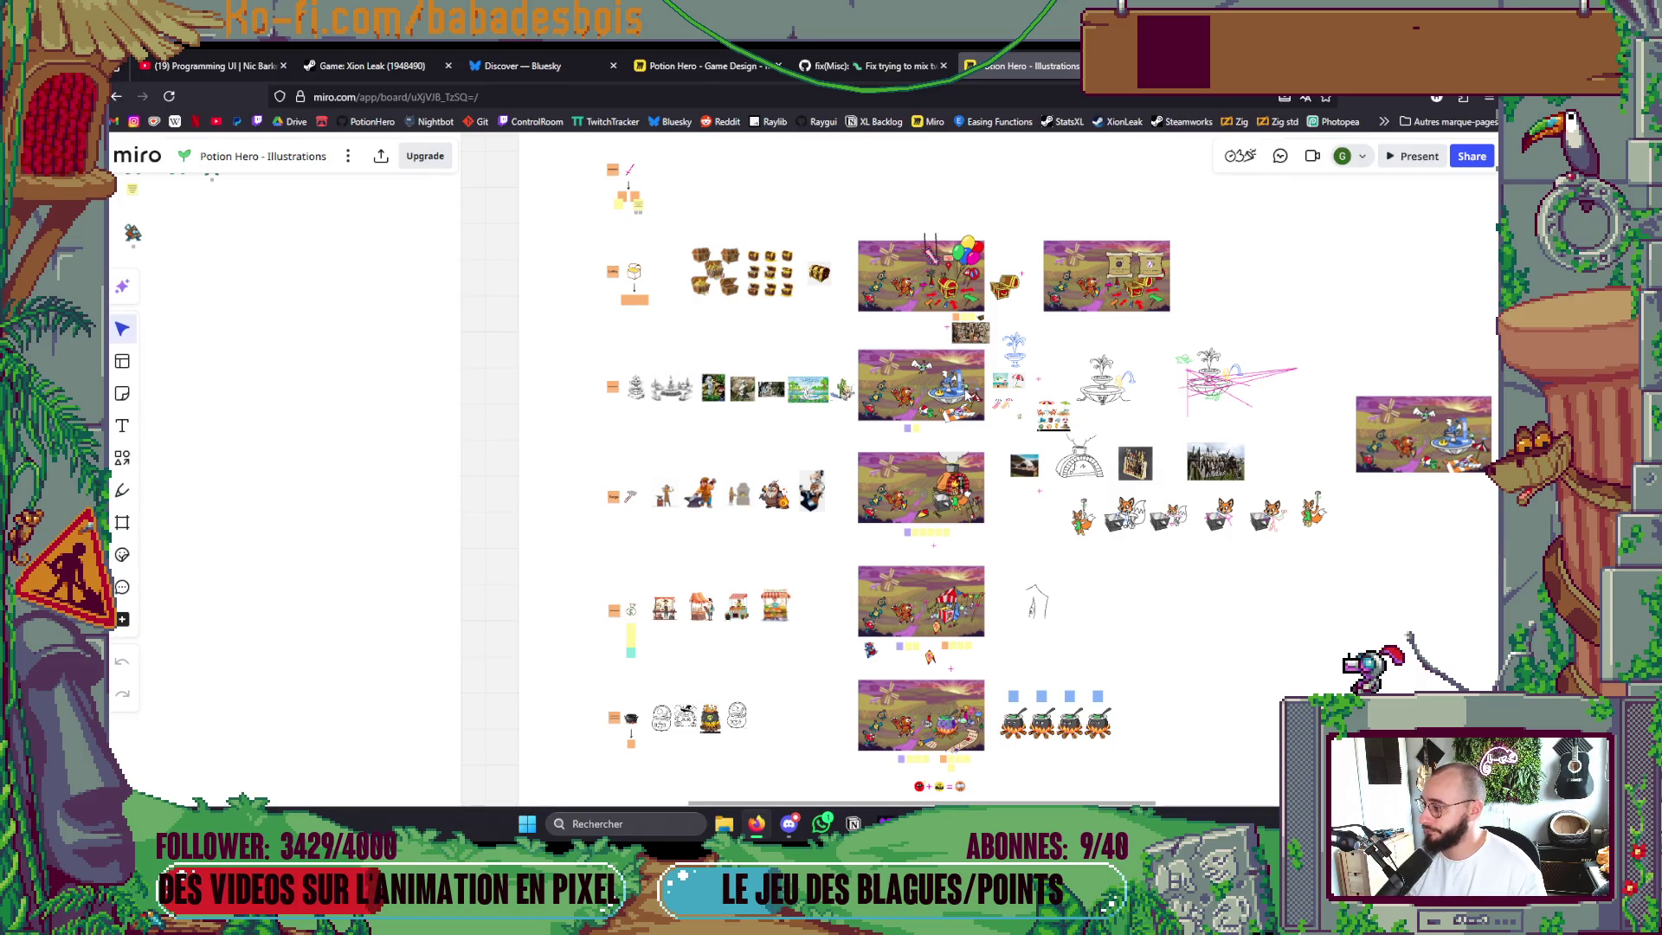
Pan across the Salles, Animation and Potions frames, then zoom into the character illustration rows.
{"action": "scroll", "coordinate": [968, 395], "scroll_direction": "down", "scroll_amount": 3}
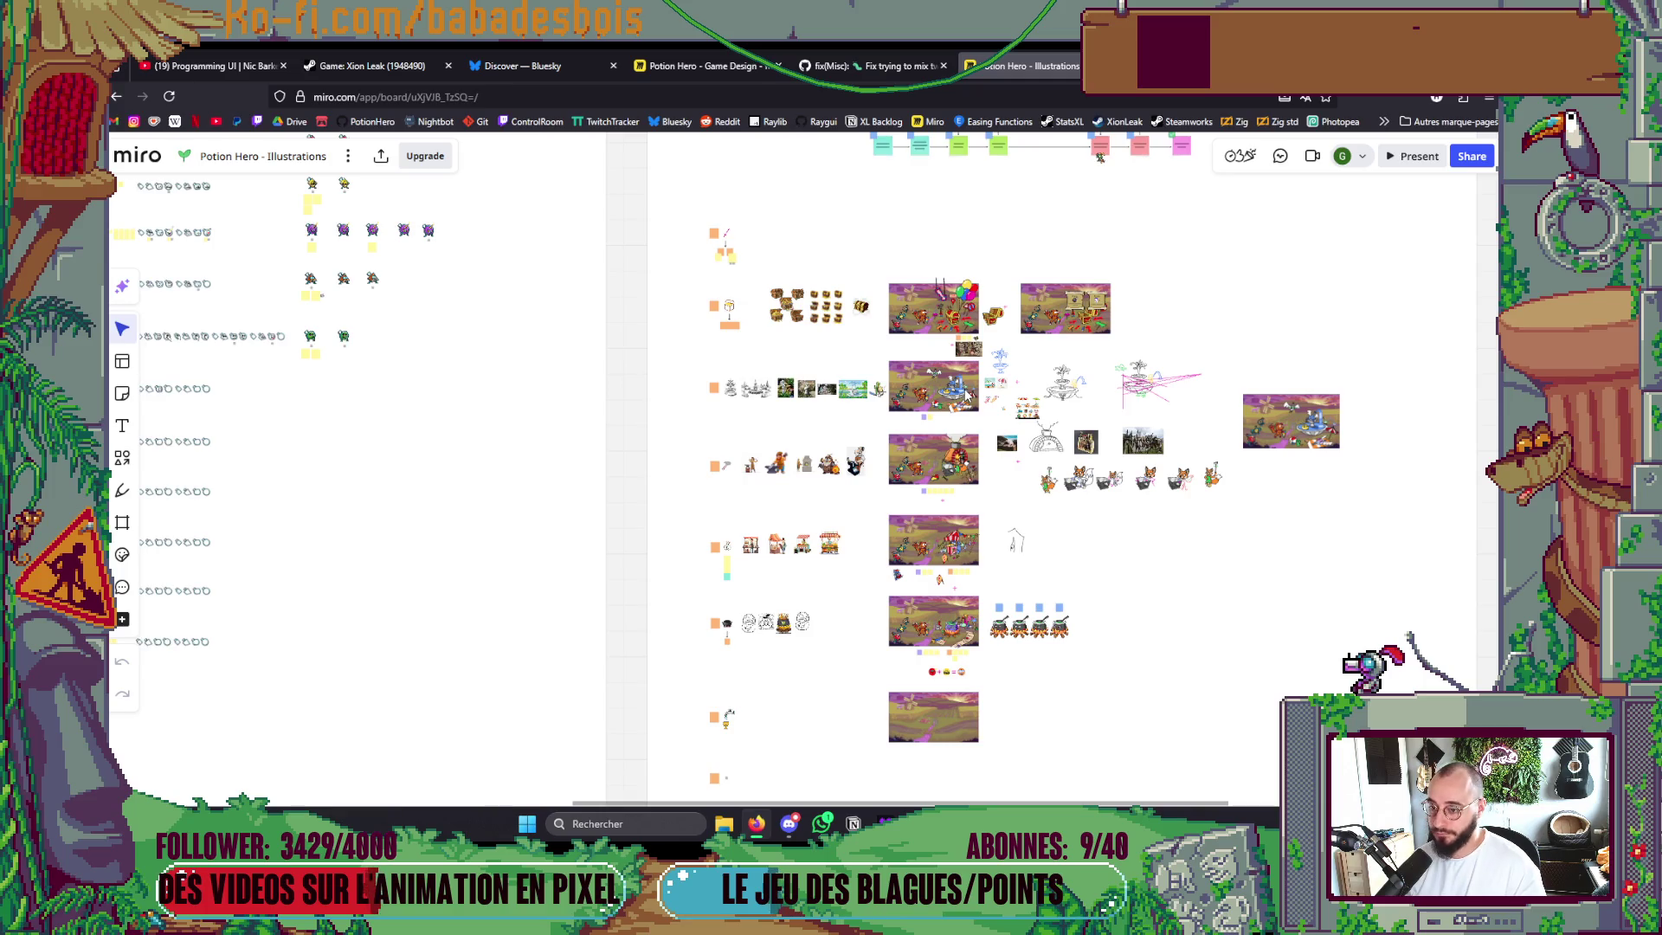
{"action": "left_click_drag", "start_coordinate": [967, 395], "coordinate": [872, 793]}
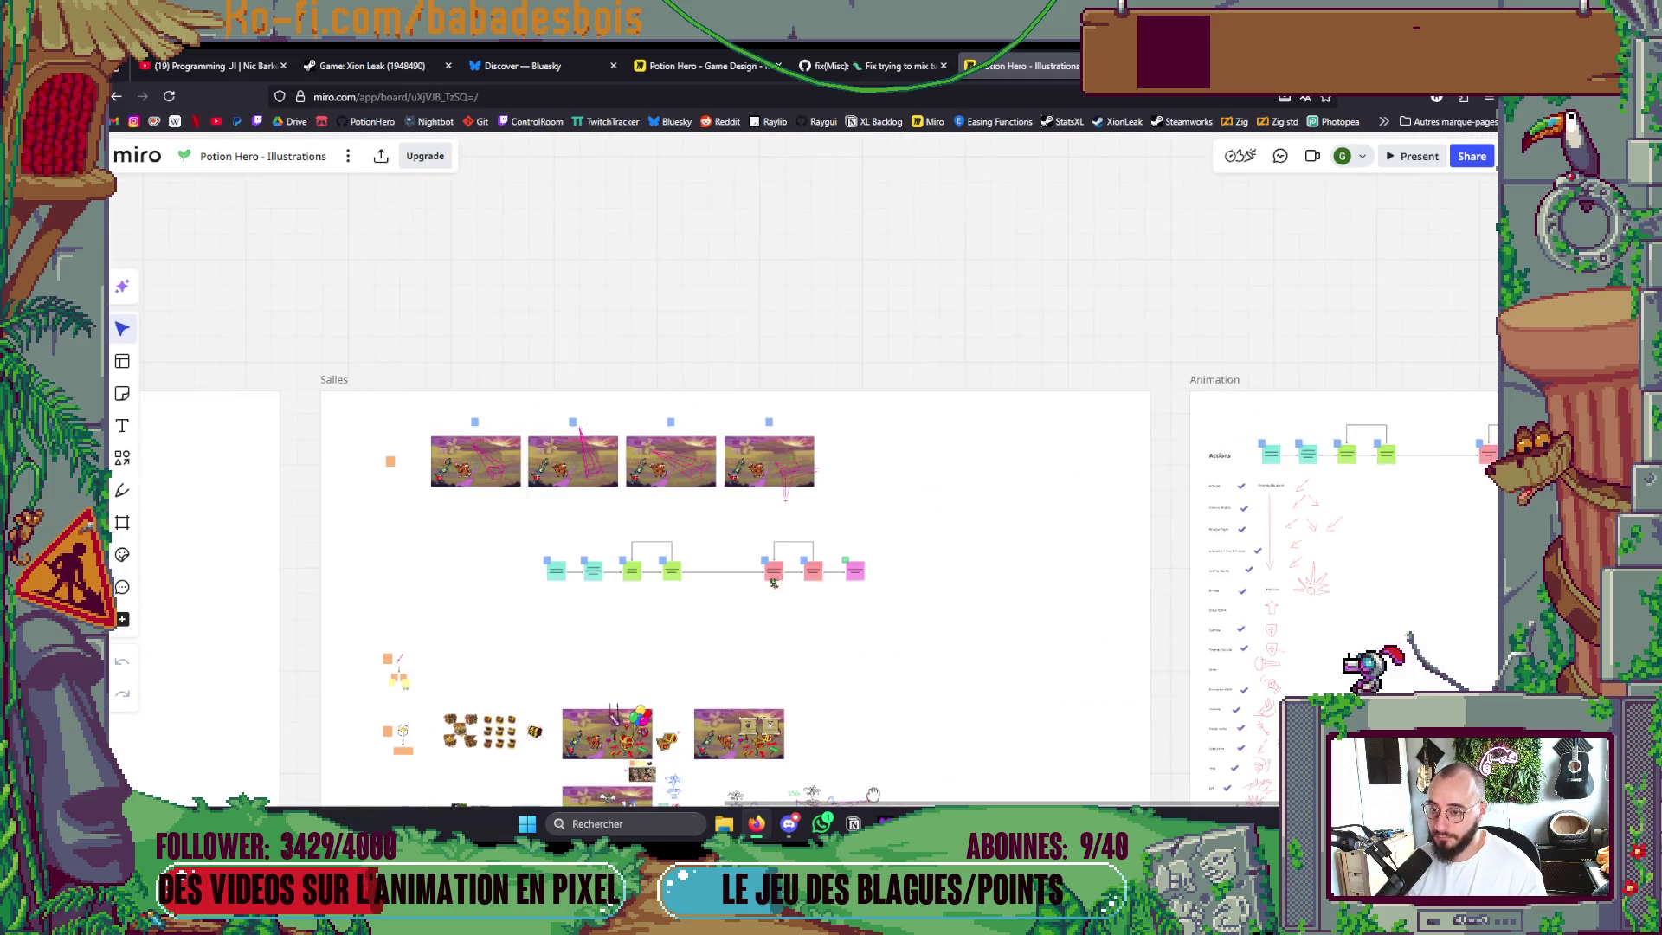
{"action": "scroll", "coordinate": [872, 794], "scroll_direction": "left", "scroll_amount": 10}
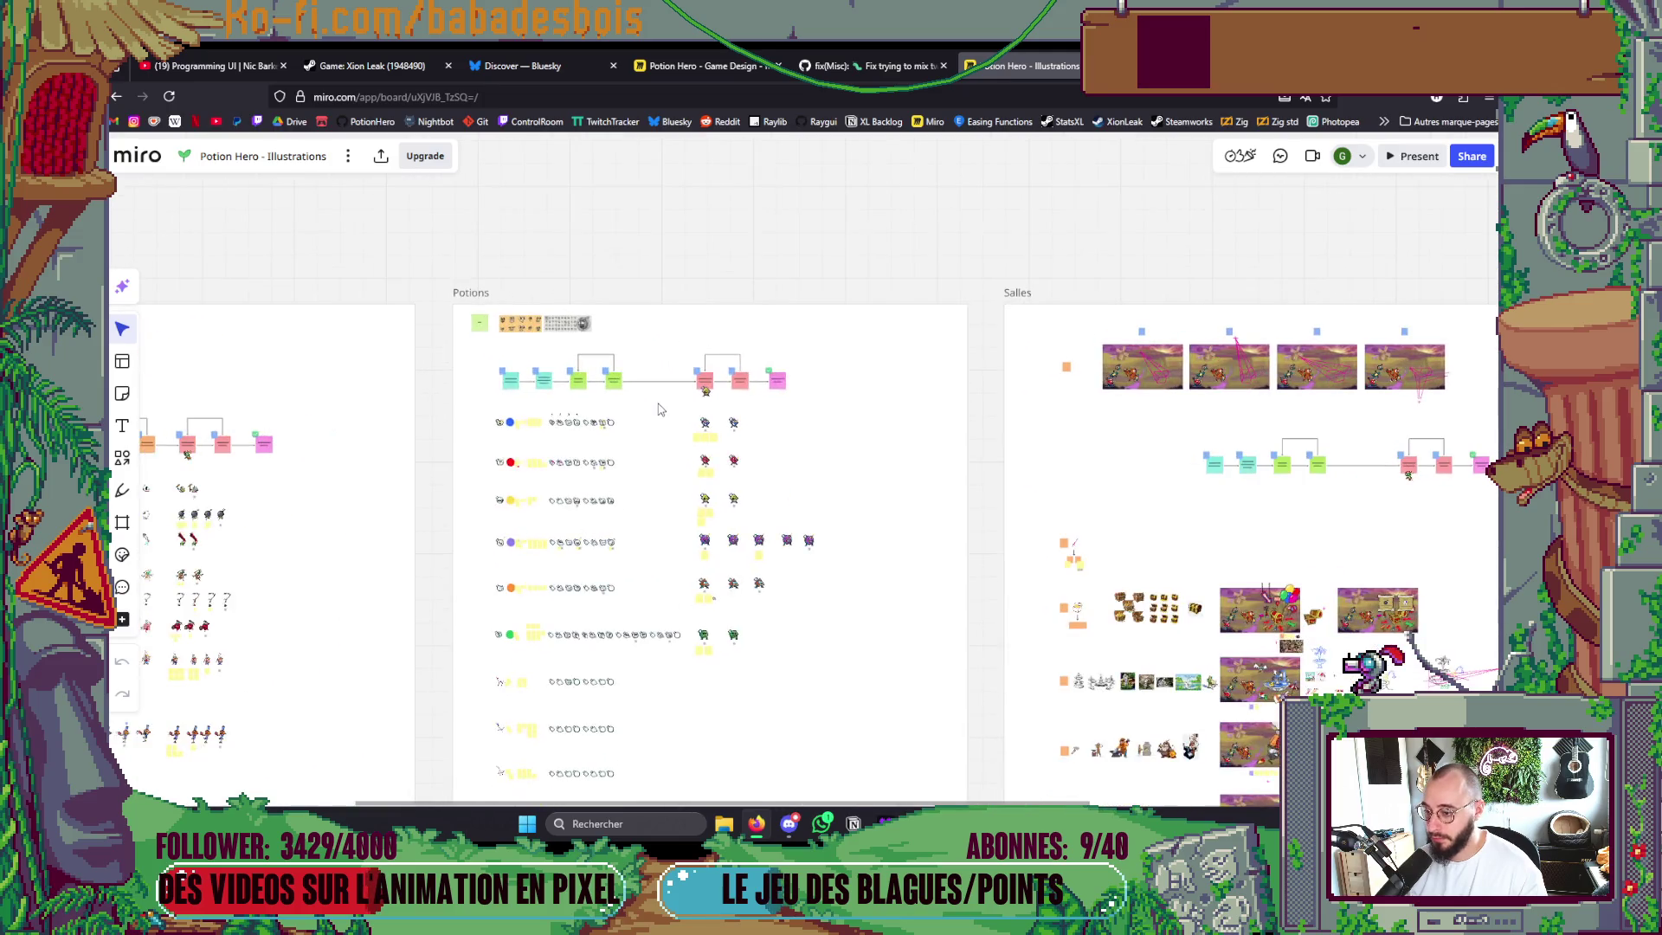
{"action": "scroll", "coordinate": [658, 408], "scroll_direction": "left", "scroll_amount": 5}
{"action": "scroll", "coordinate": [537, 458], "scroll_direction": "up", "scroll_amount": 3}
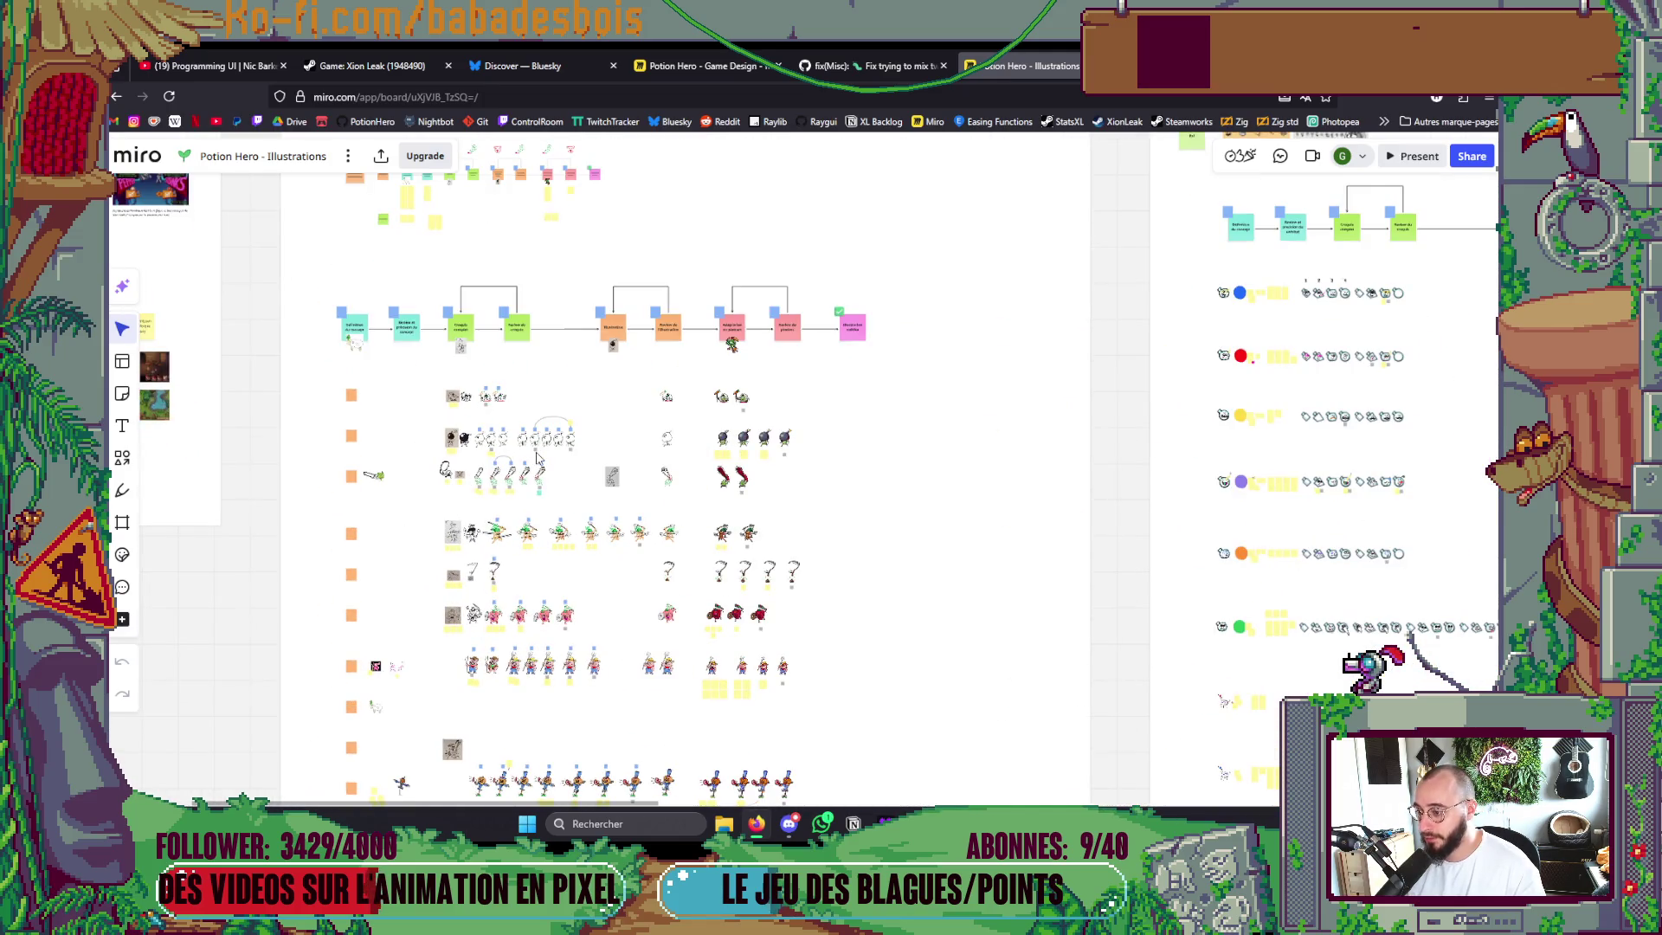
{"action": "scroll", "coordinate": [536, 459], "scroll_direction": "up", "scroll_amount": 3}
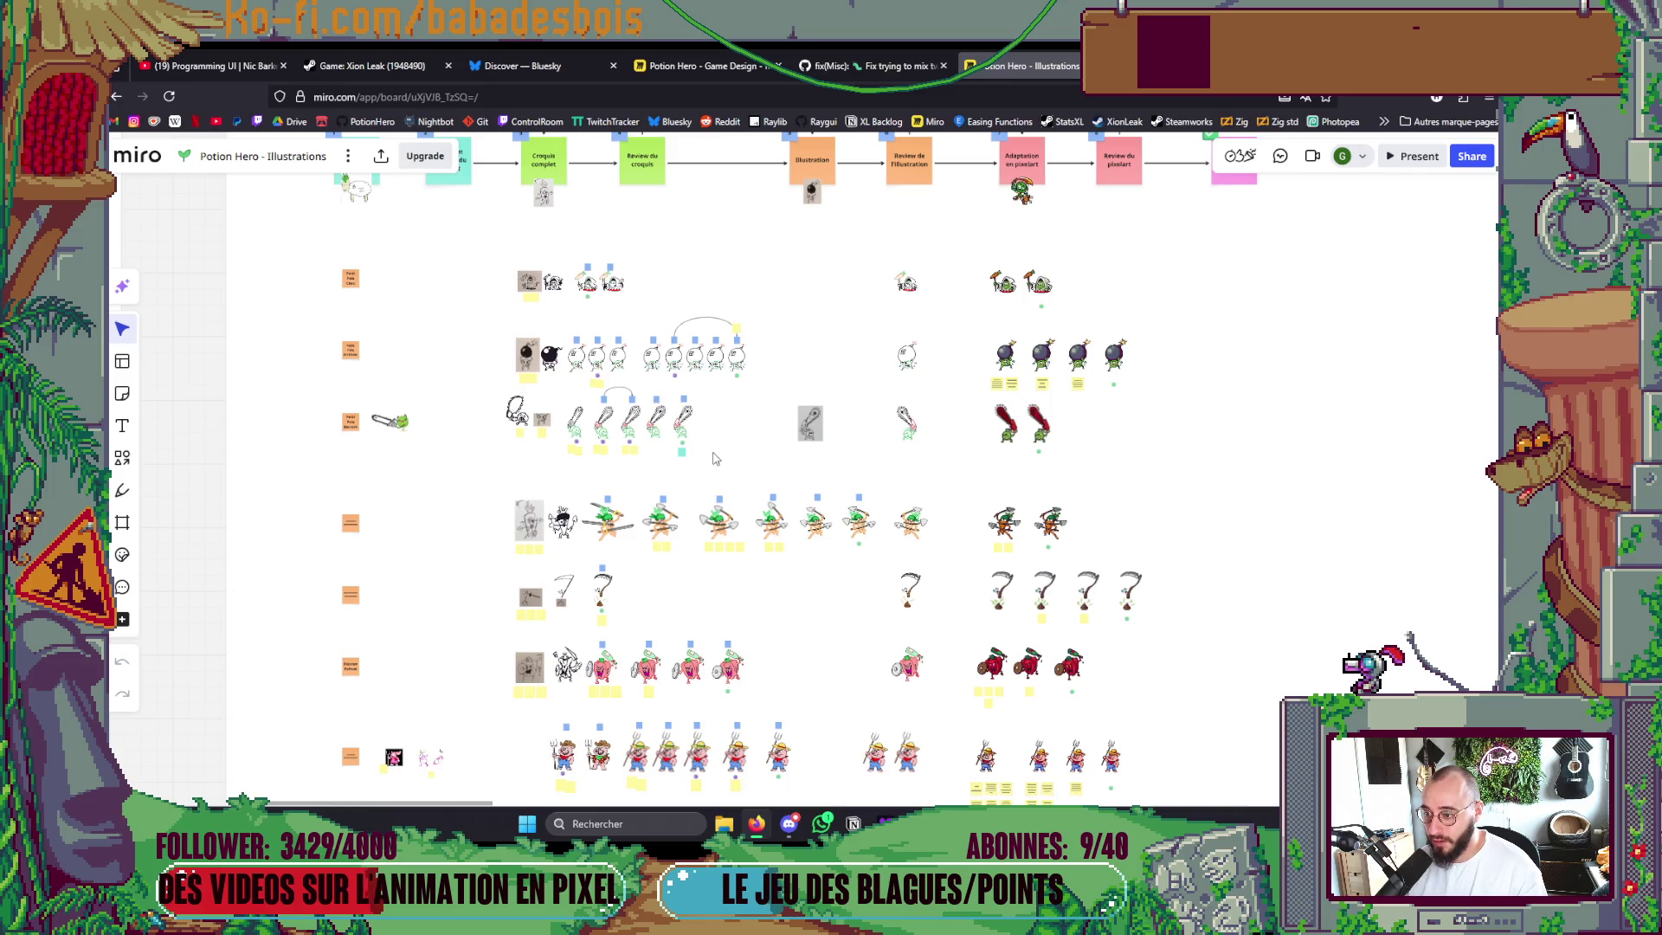
{"action": "scroll", "coordinate": [765, 314], "scroll_direction": "down", "scroll_amount": 5}
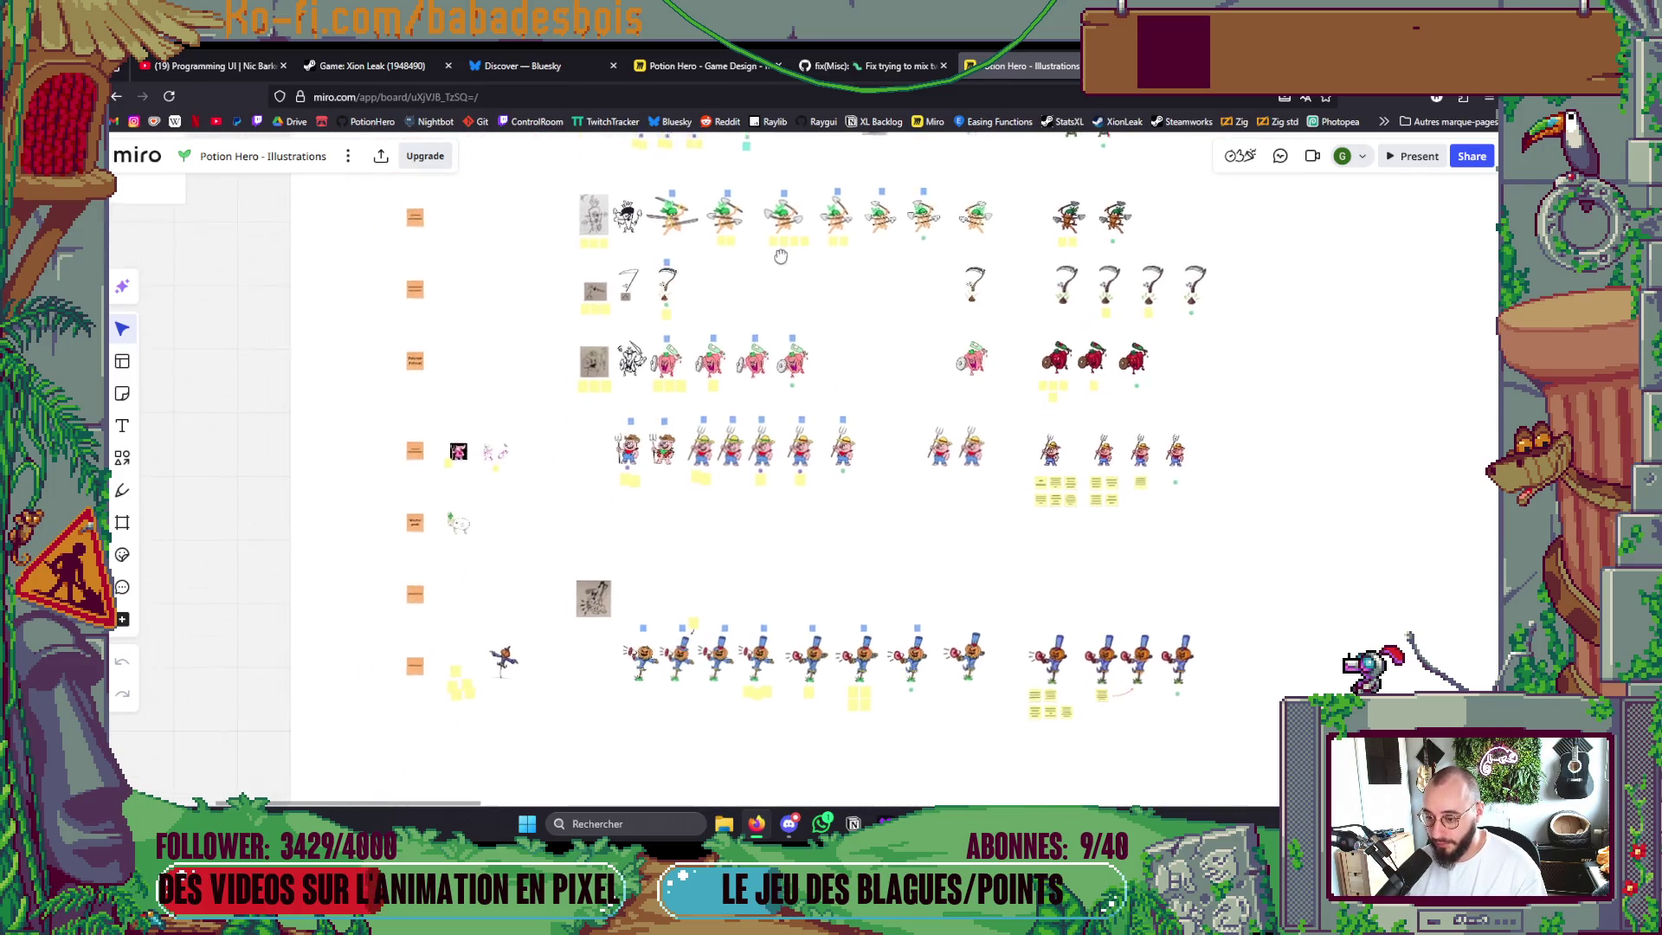
{"action": "scroll", "coordinate": [792, 364], "scroll_direction": "up", "scroll_amount": 6}
{"action": "scroll", "coordinate": [805, 392], "scroll_direction": "up", "scroll_amount": 5}
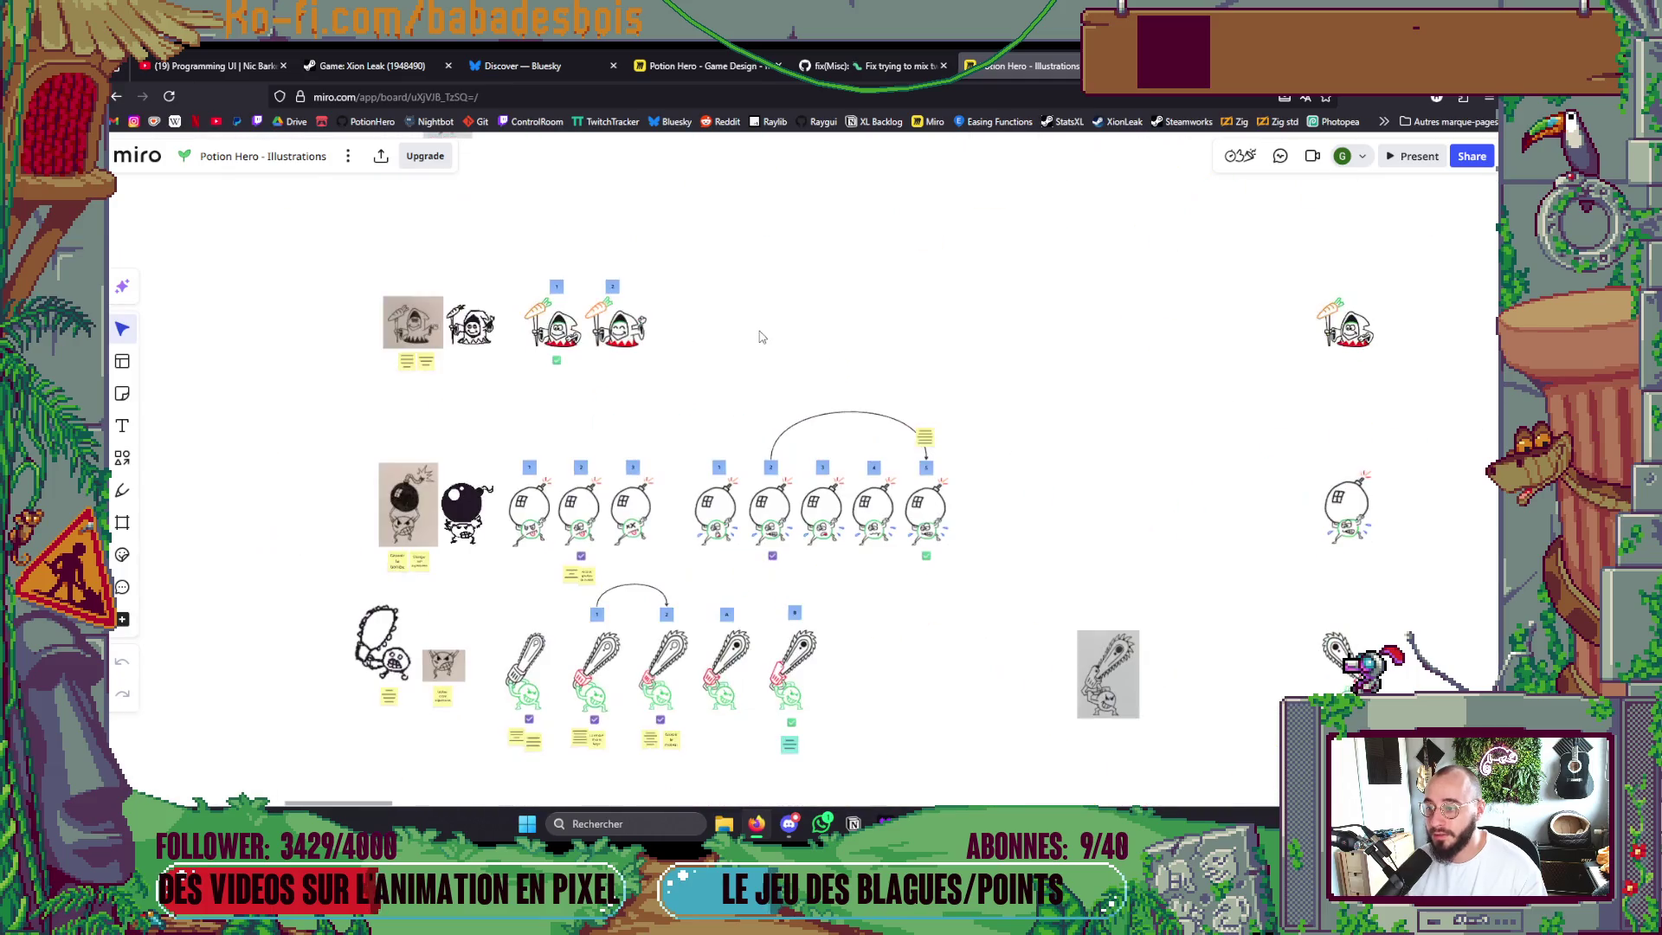
Zoom into the hooded carrot-carrying character, pan across its sketch, inked and numbered poses, then zoom out to the Illustration and Adaptation en pixelart headers.
{"action": "scroll", "coordinate": [501, 370], "scroll_direction": "up", "scroll_amount": 5}
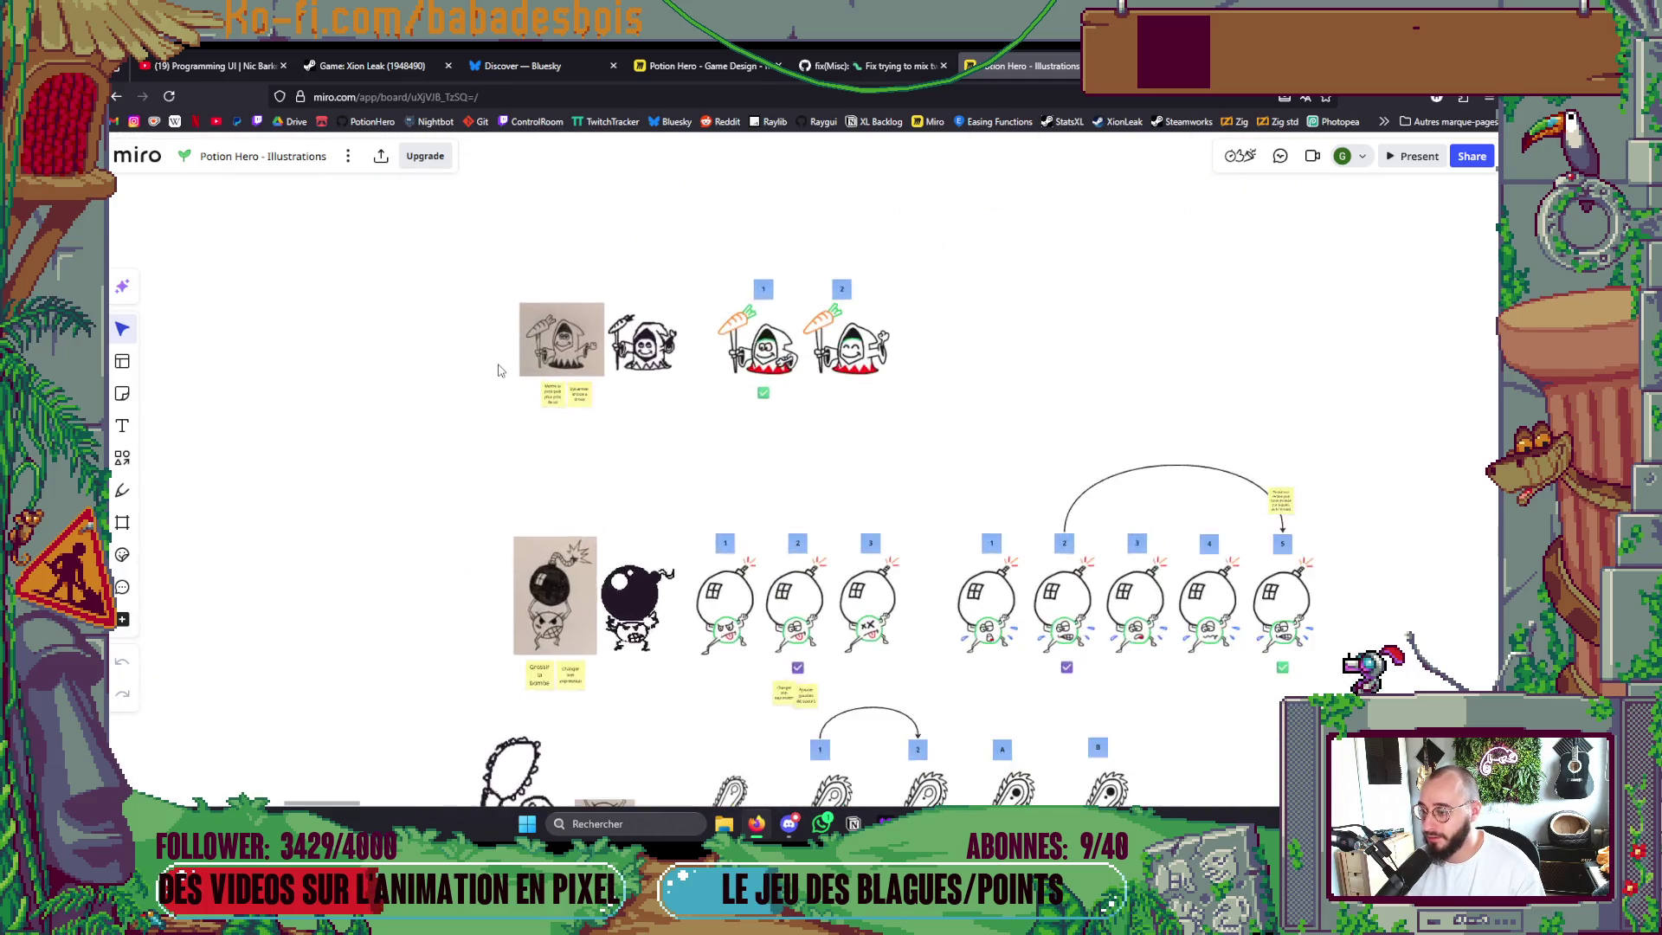
{"action": "scroll", "coordinate": [804, 583], "scroll_direction": "right", "scroll_amount": 5}
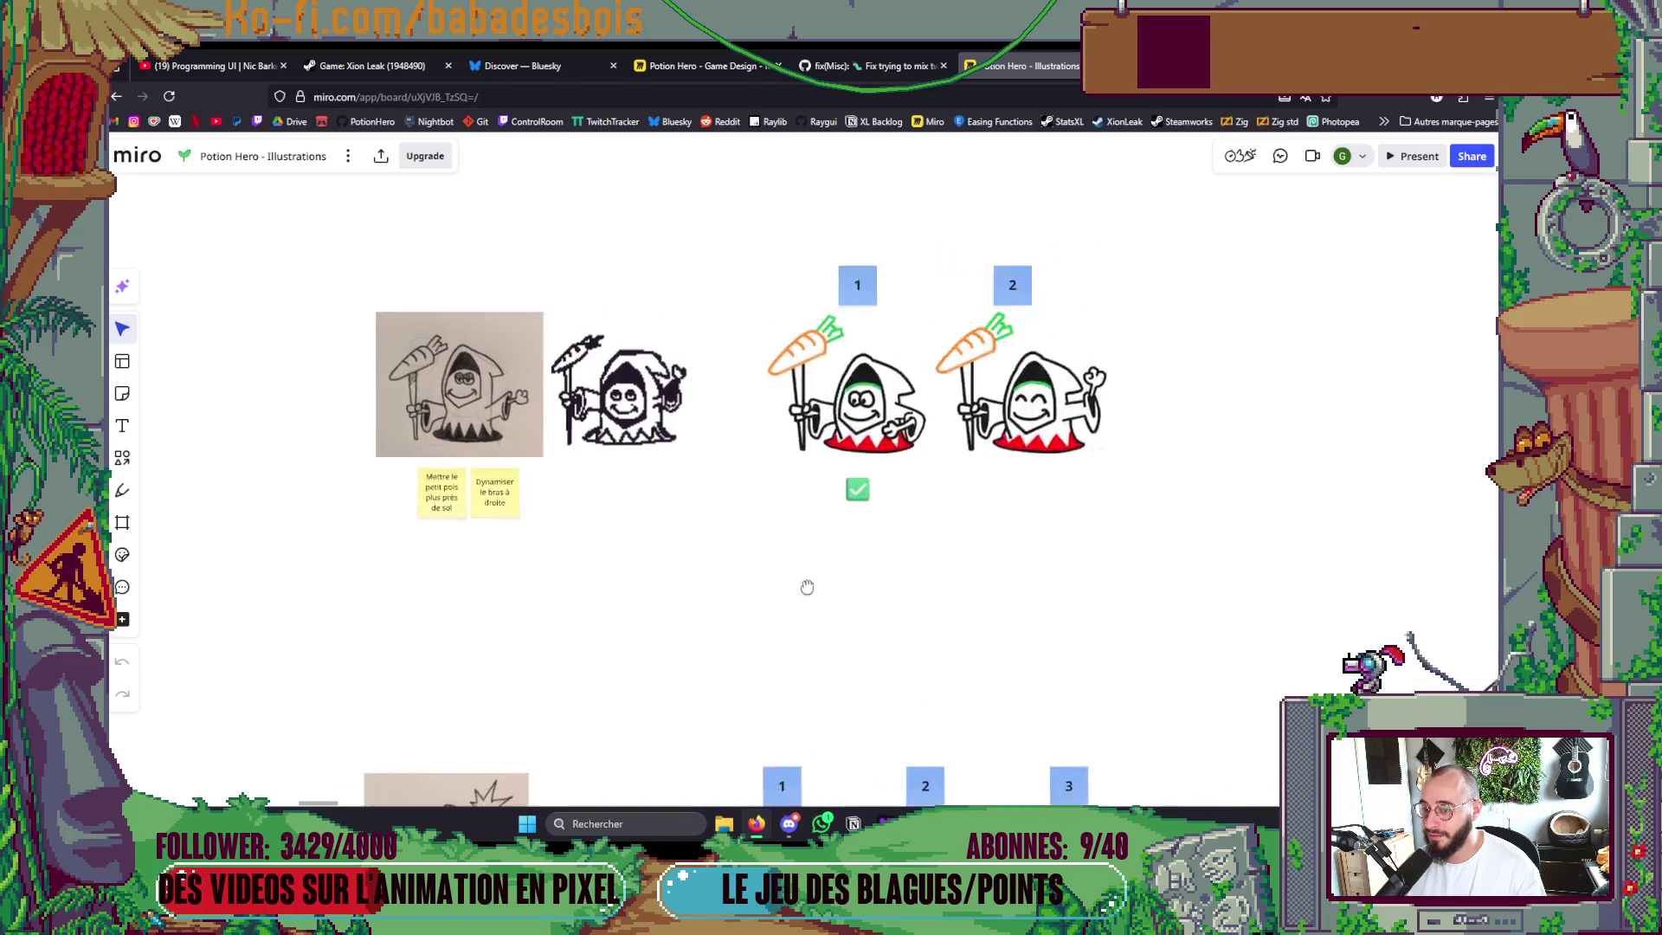
{"action": "scroll", "coordinate": [1216, 482], "scroll_direction": "left", "scroll_amount": 5}
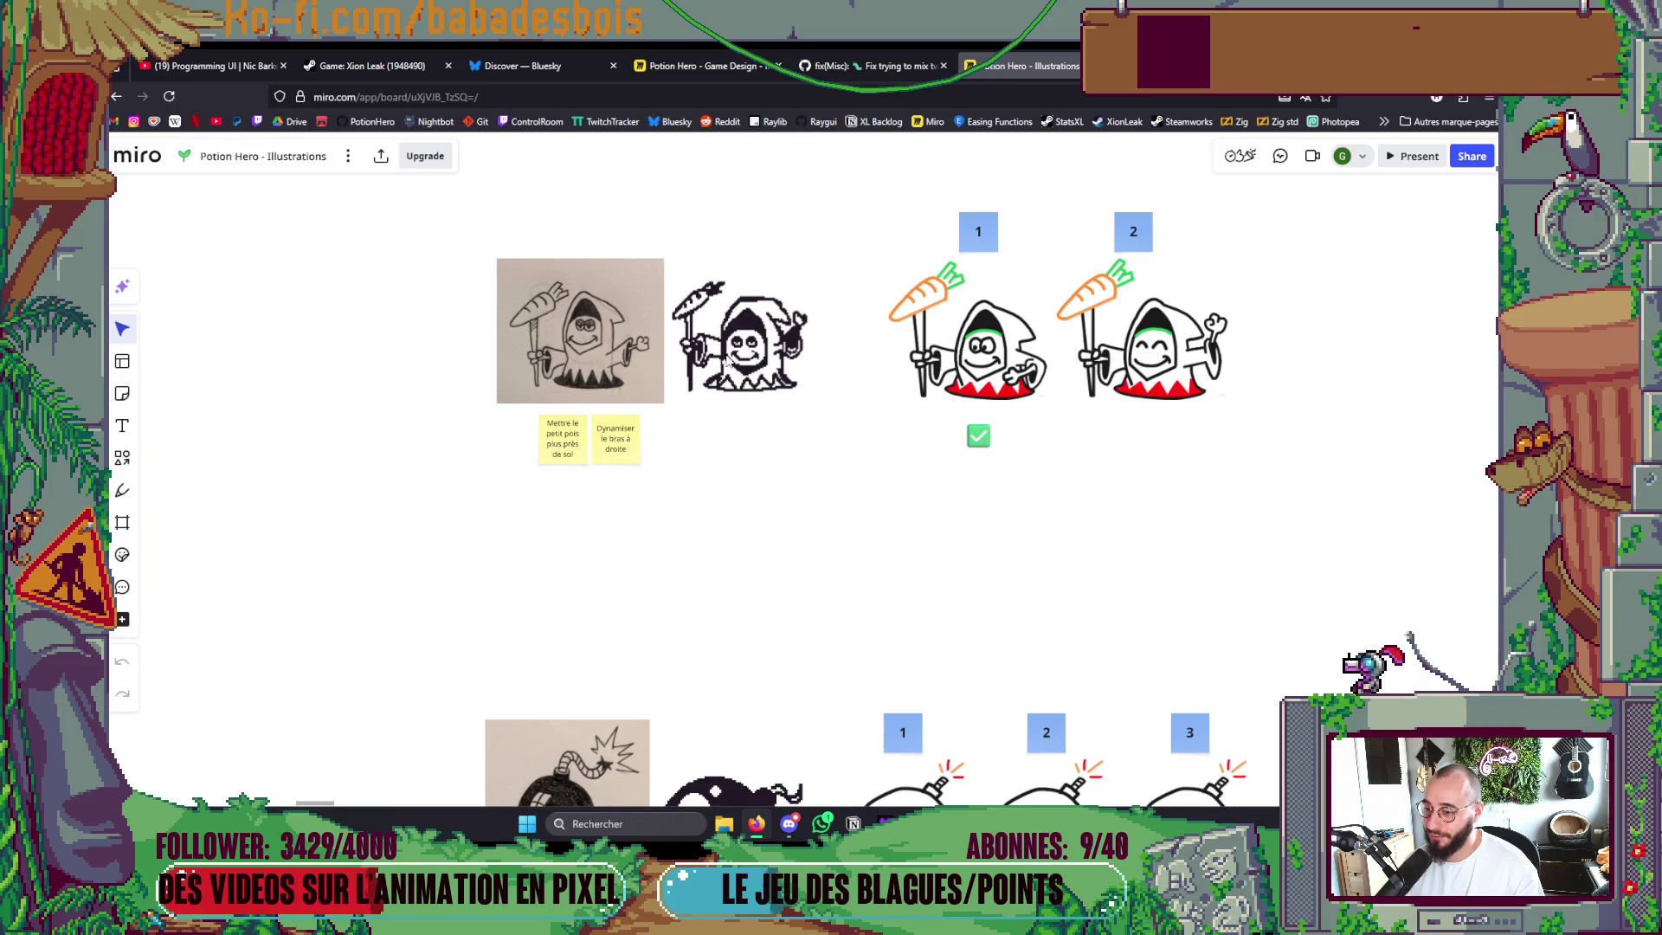
{"action": "scroll", "coordinate": [729, 362], "scroll_direction": "right", "scroll_amount": 4}
{"action": "scroll", "coordinate": [730, 361], "scroll_direction": "up", "scroll_amount": 2}
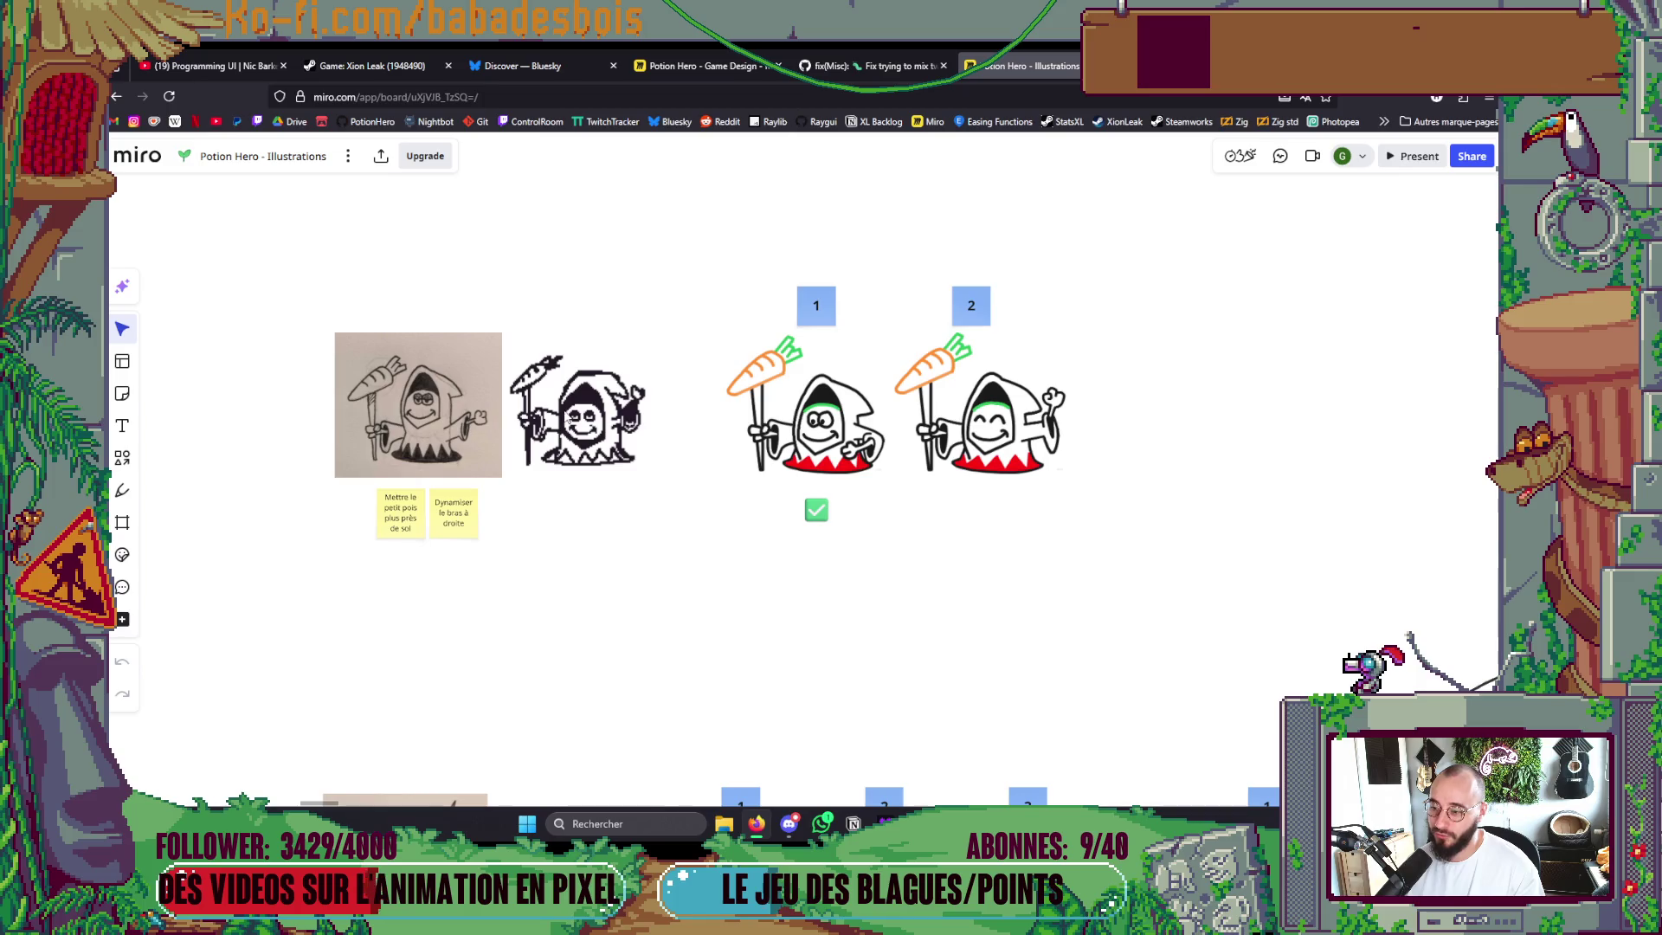
{"action": "scroll", "coordinate": [939, 583], "scroll_direction": "right", "scroll_amount": 10}
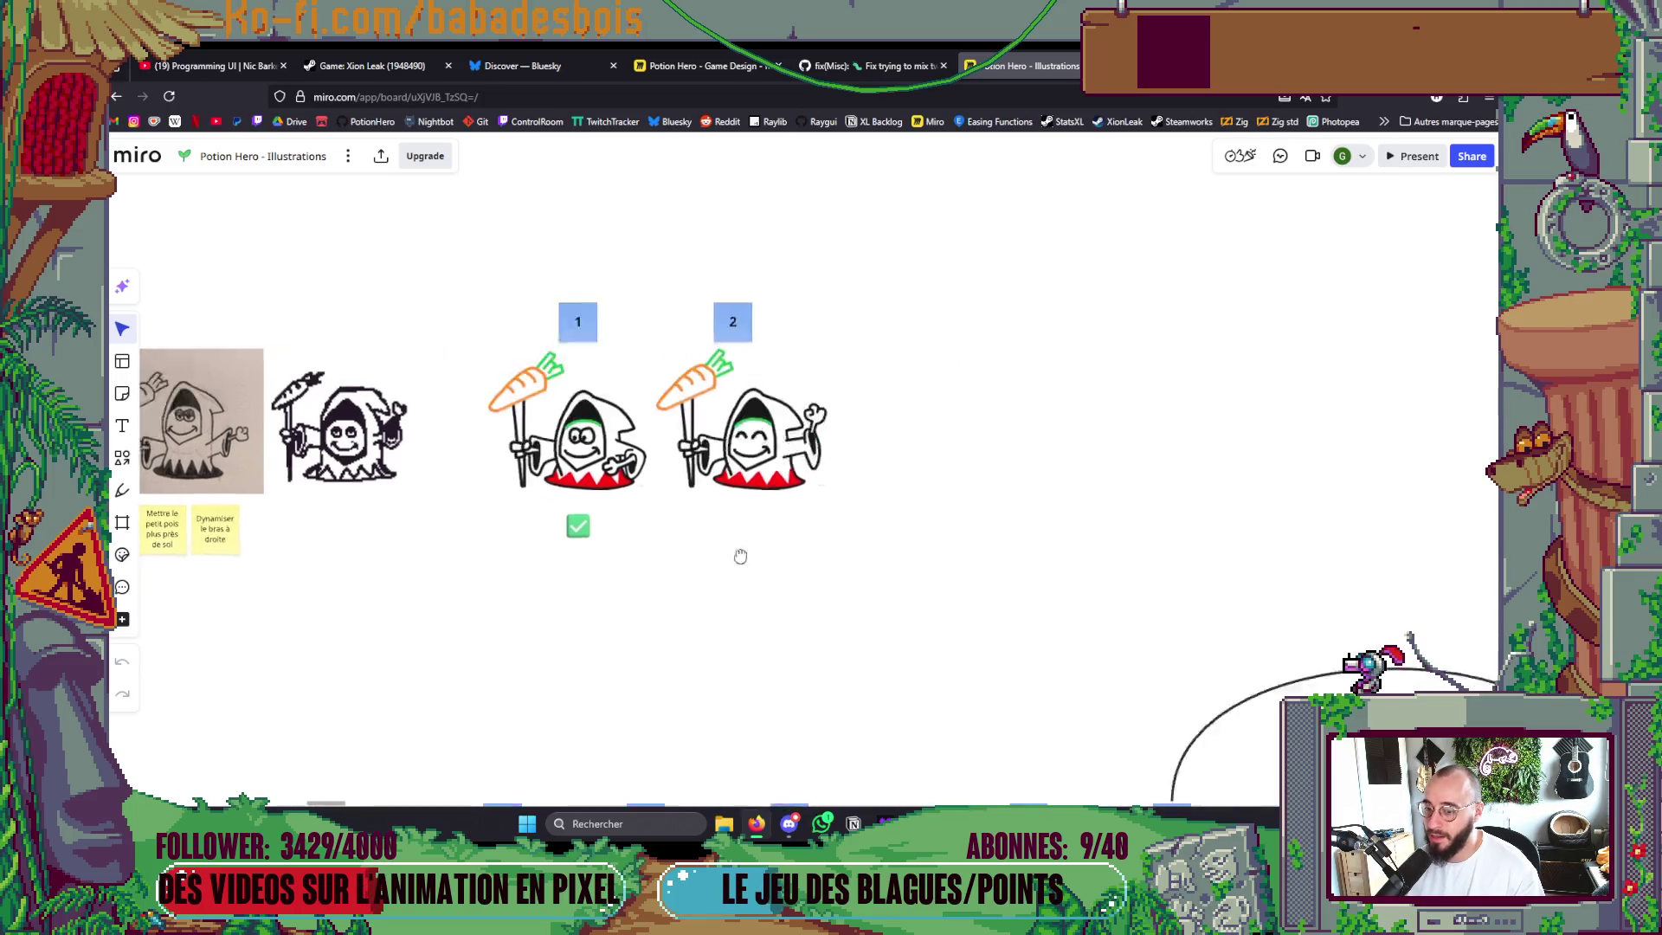
{"action": "scroll", "coordinate": [886, 586], "scroll_direction": "right", "scroll_amount": 10}
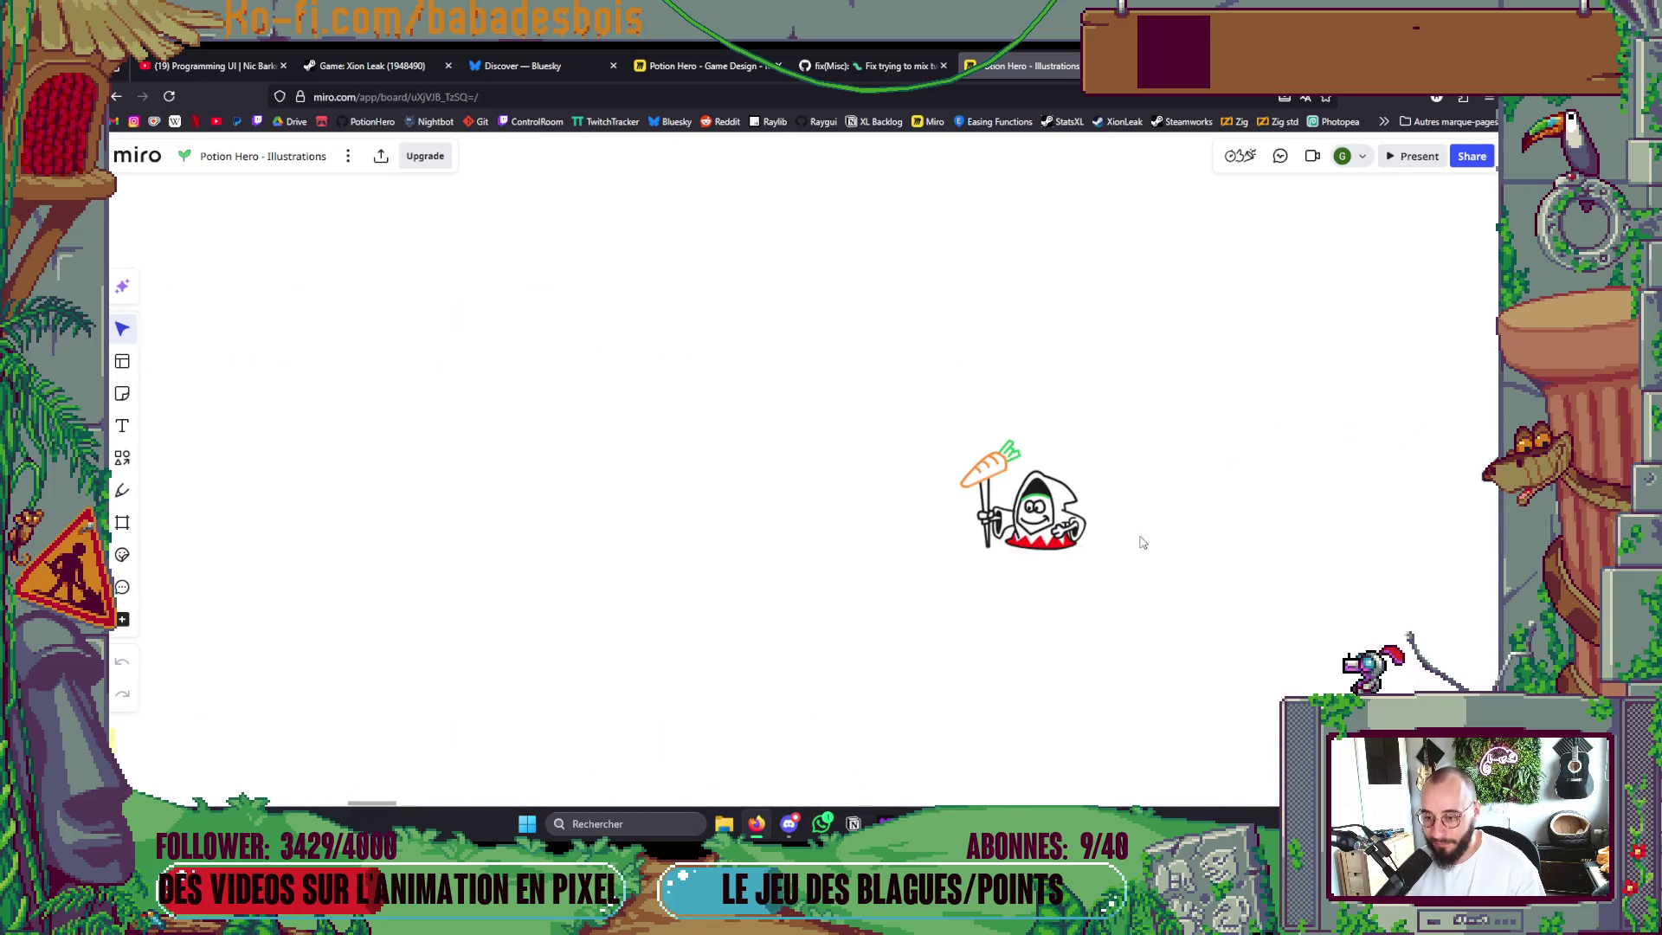
{"action": "scroll", "coordinate": [1104, 490], "scroll_direction": "down", "scroll_amount": 5}
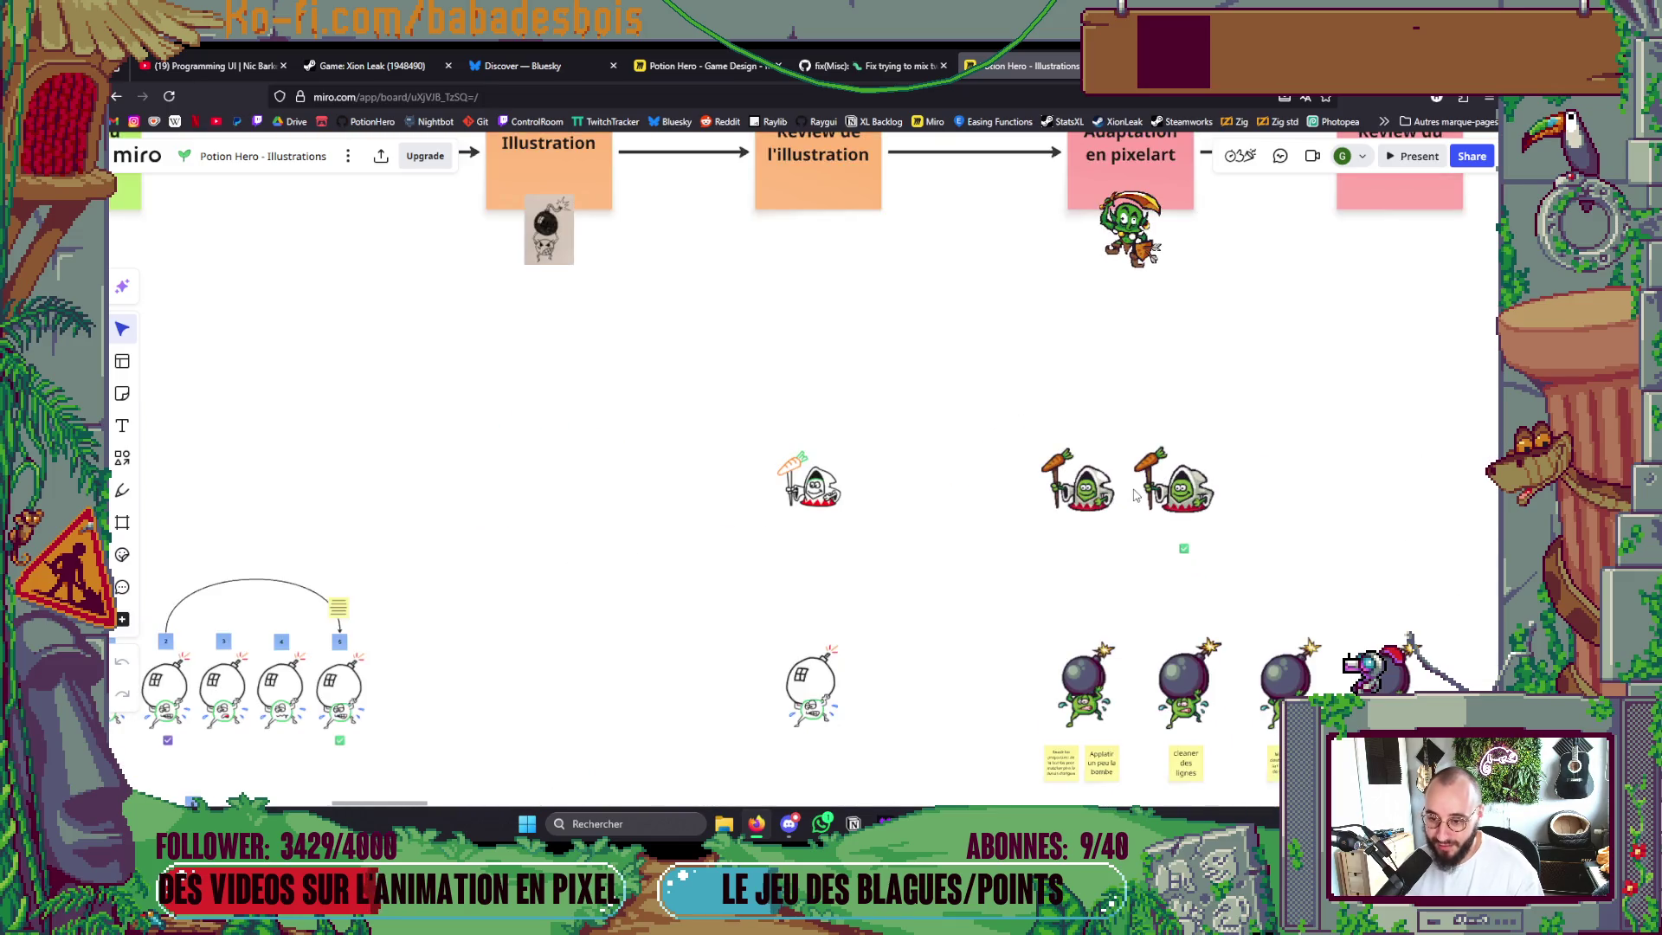
Zoom out and shift the board to show all nine character rows, including the scythe and lower sprite rows.
{"action": "scroll", "coordinate": [1030, 587], "scroll_direction": "down", "scroll_amount": 10}
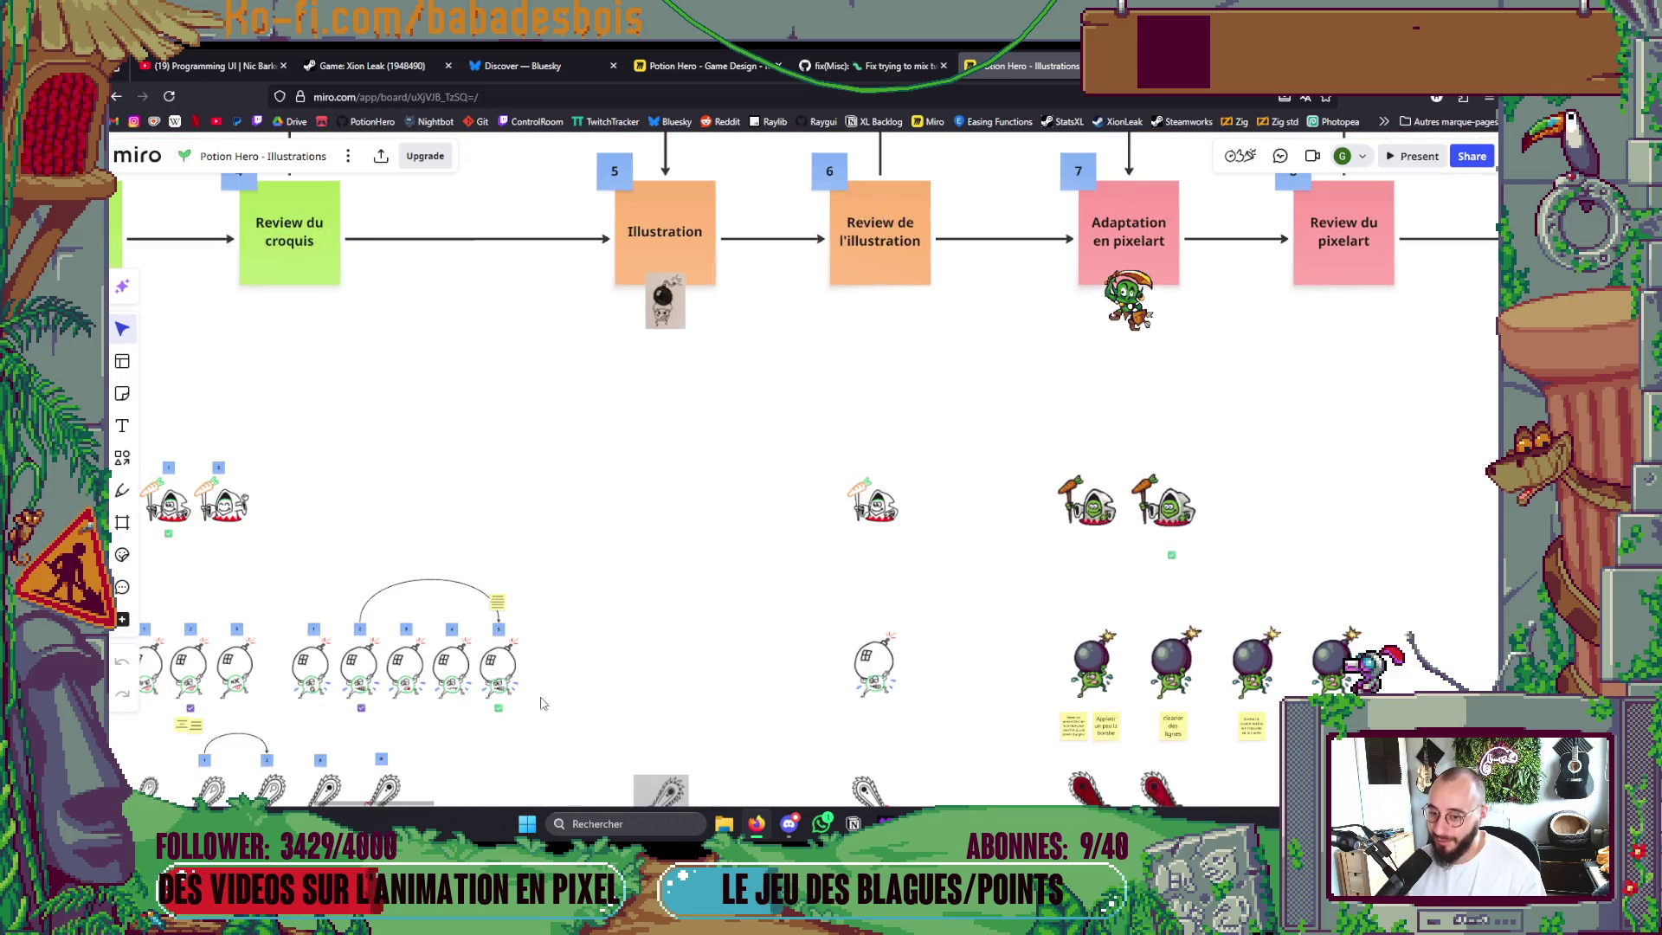
{"action": "mouse_move", "coordinate": [642, 603]}
{"action": "left_mouse_down"}
{"action": "mouse_move", "coordinate": [760, 541]}
{"action": "mouse_move", "coordinate": [771, 421]}
{"action": "left_mouse_up"}
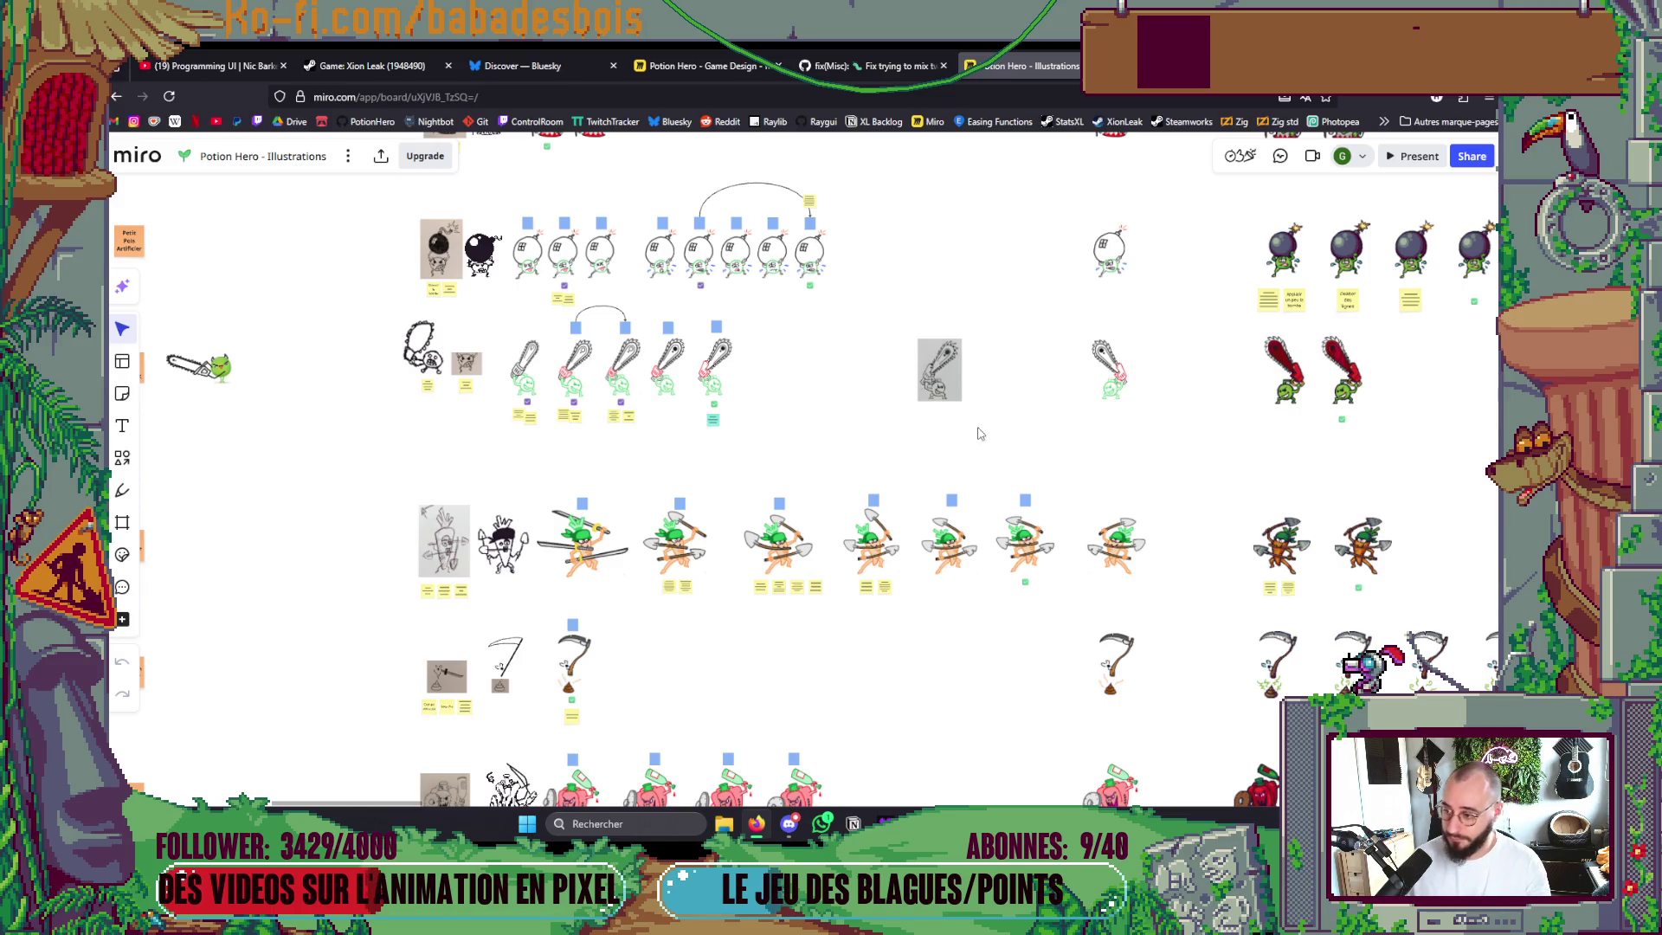
{"action": "scroll", "coordinate": [981, 433], "scroll_direction": "down", "scroll_amount": 3}
{"action": "scroll", "coordinate": [991, 582], "scroll_direction": "down", "scroll_amount": 3}
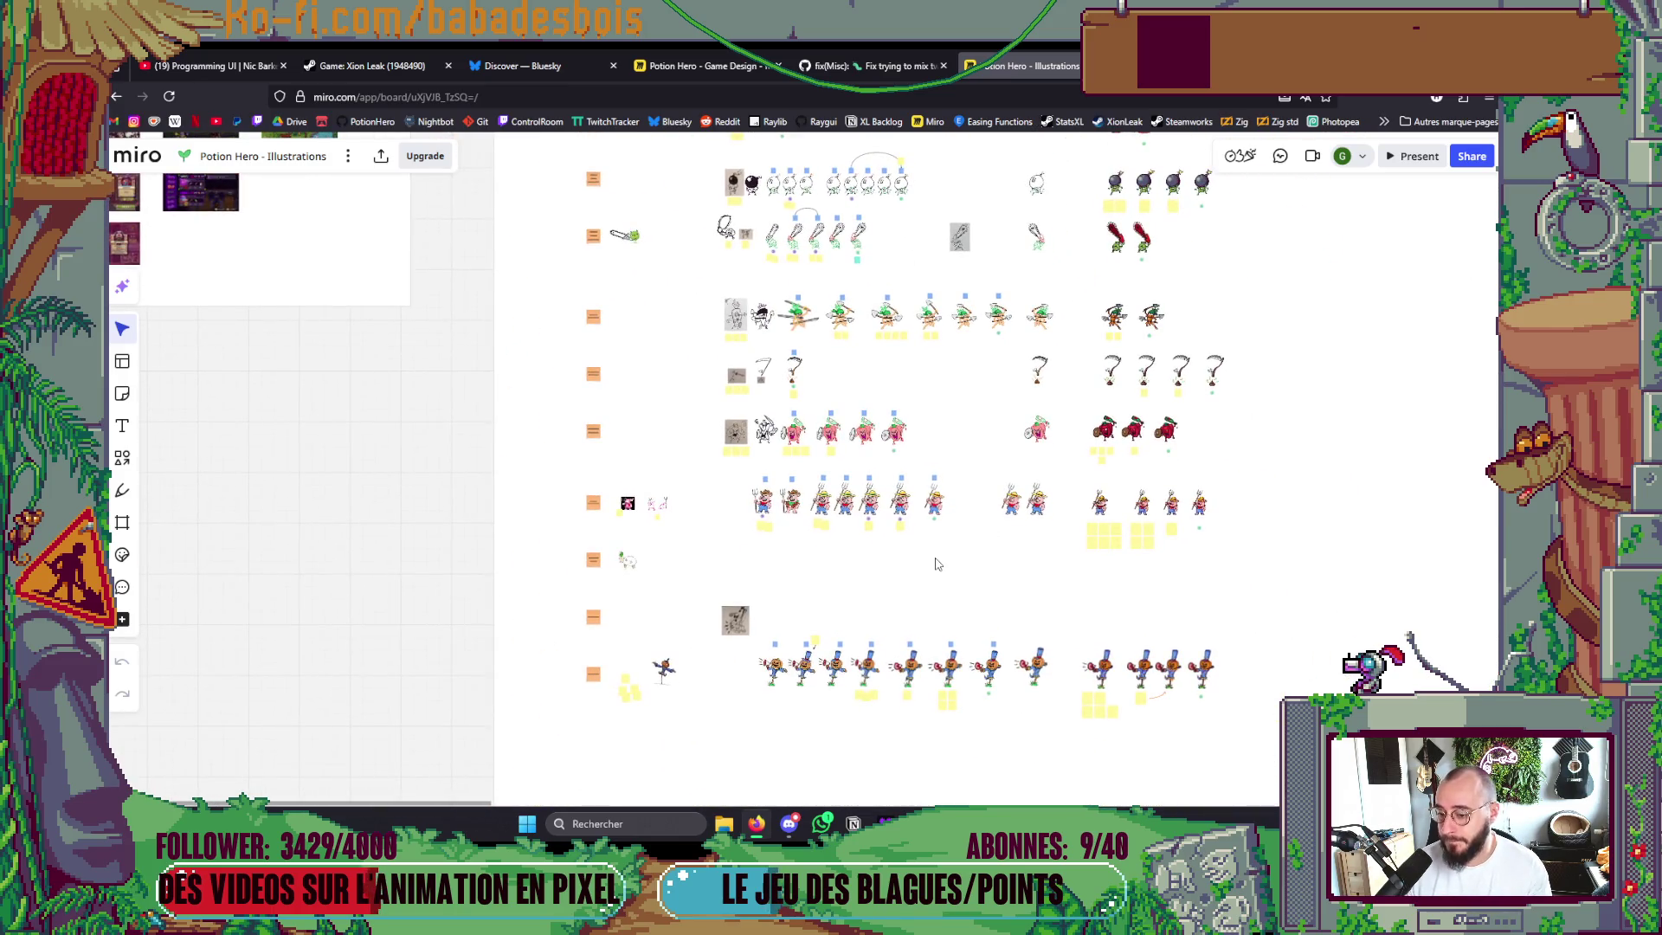